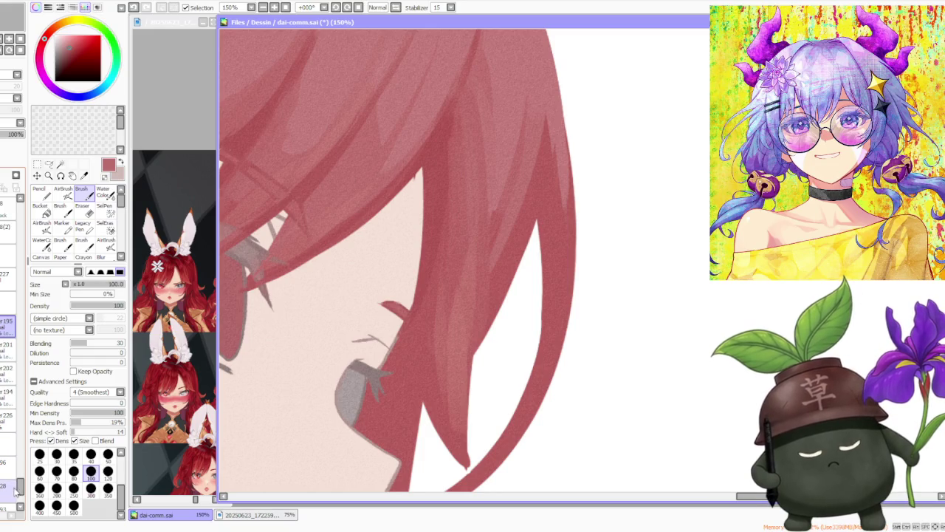
# Select layer 194 and set the brush size to 40.
pyautogui.scroll(-3, 9, 443)
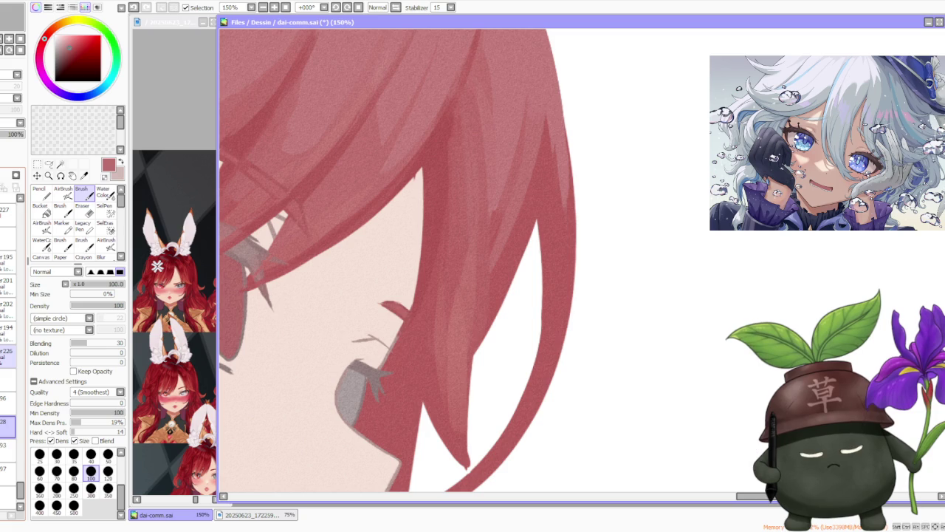
pyautogui.click(7, 356)
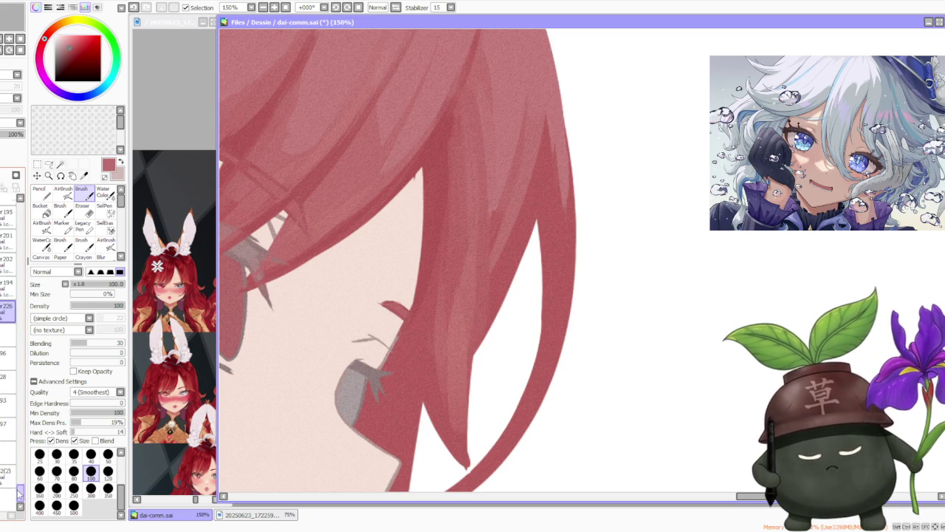
pyautogui.scroll(3, 10, 489)
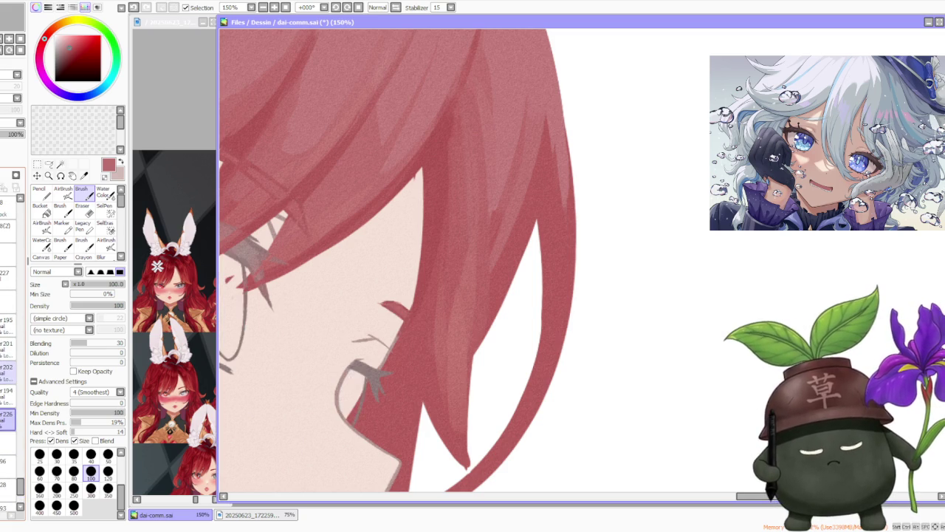
pyautogui.click(7, 393)
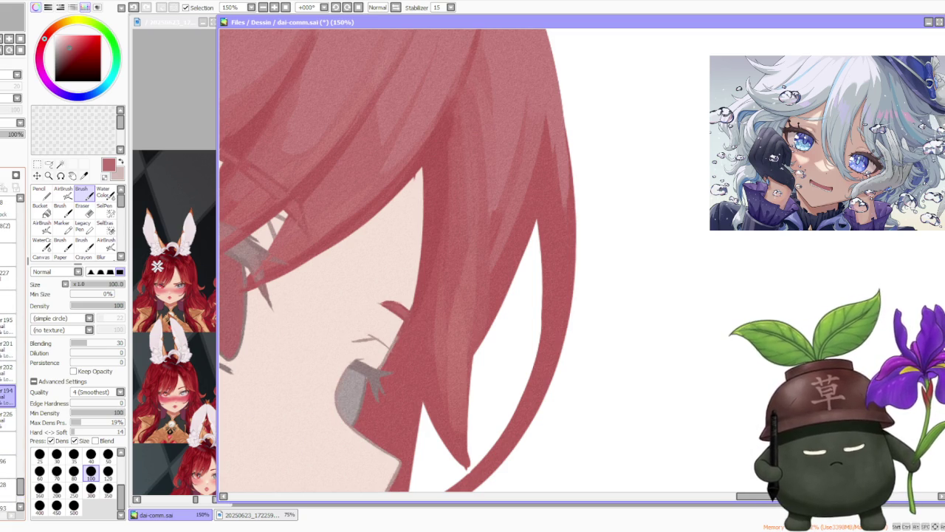
pyautogui.scroll(1, 327, 391)
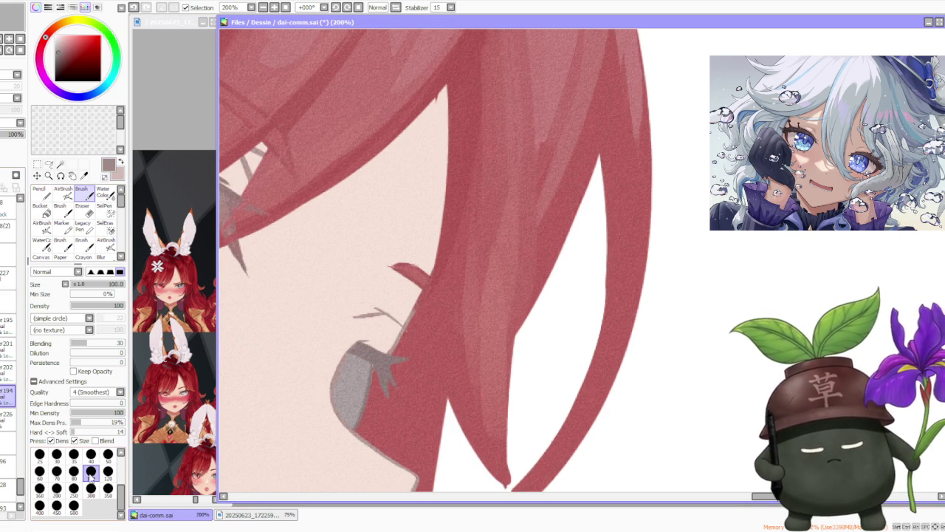
pyautogui.click(91, 454)
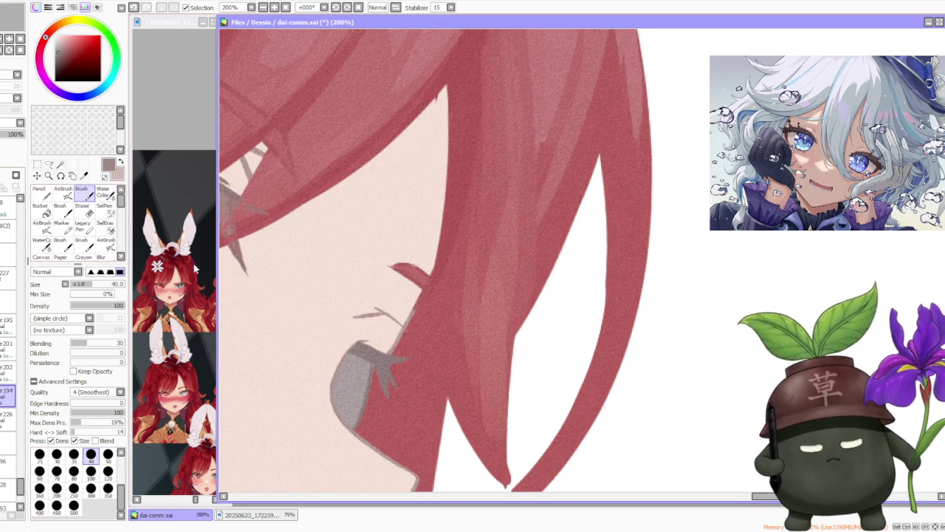
# Paint the grey eye shading wider and taller, smoothing it and extending it downward.
pyautogui.moveTo(337, 397)
pyautogui.mouseDown()
pyautogui.moveTo(327, 369)
pyautogui.moveTo(338, 396)
pyautogui.moveTo(355, 355)
pyautogui.moveTo(393, 319)
pyautogui.mouseUp()
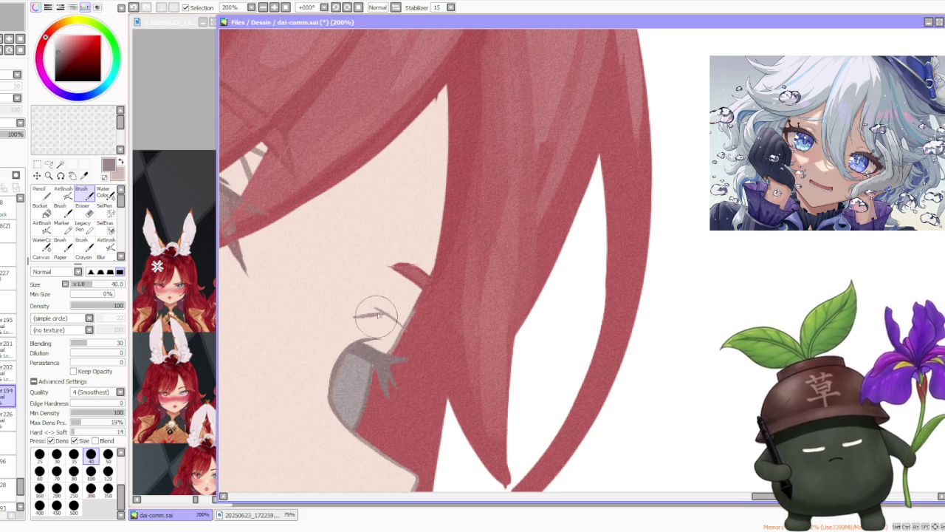
pyautogui.scroll(1, 344, 366)
pyautogui.moveTo(342, 419); pyautogui.dragTo(351, 458)
pyautogui.moveTo(329, 391); pyautogui.dragTo(354, 369)
pyautogui.moveTo(336, 443); pyautogui.dragTo(354, 325)
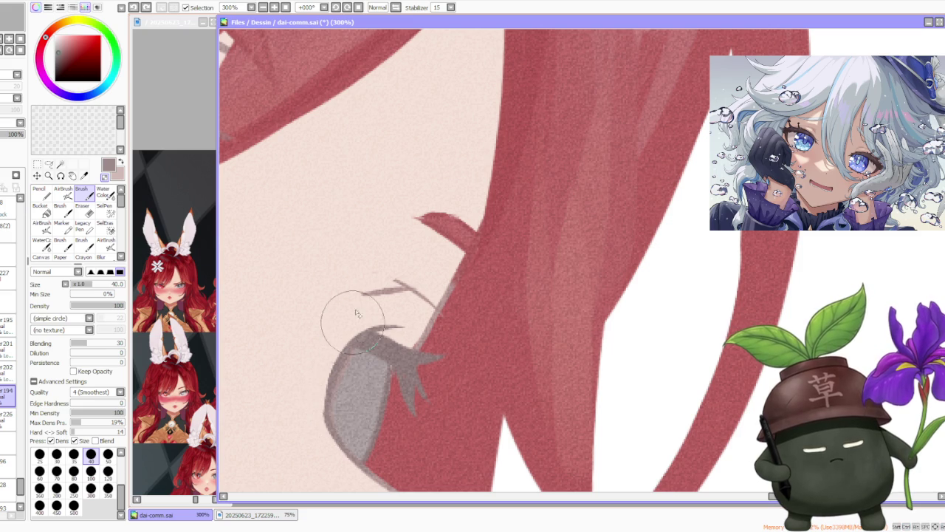
pyautogui.scroll(-3, 355, 322)
pyautogui.scroll(-1, 355, 323)
pyautogui.scroll(3, 357, 350)
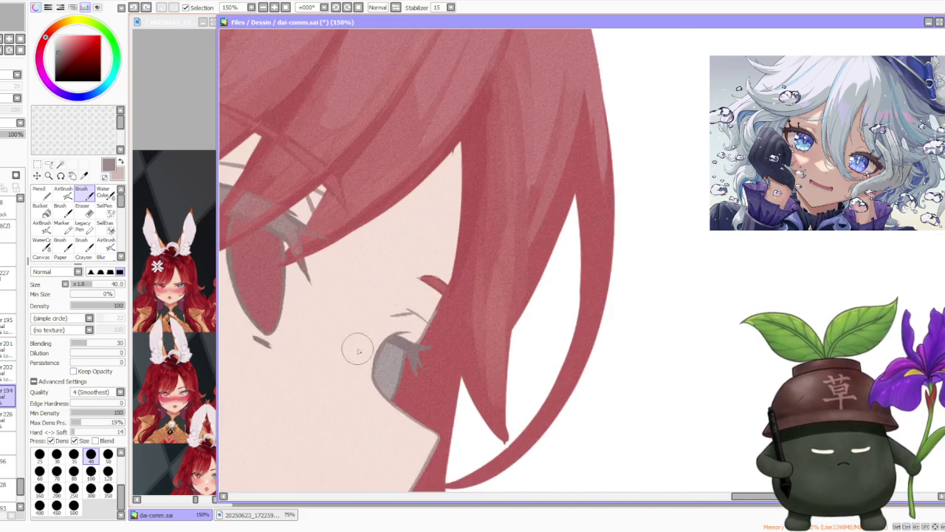
pyautogui.scroll(1, 357, 350)
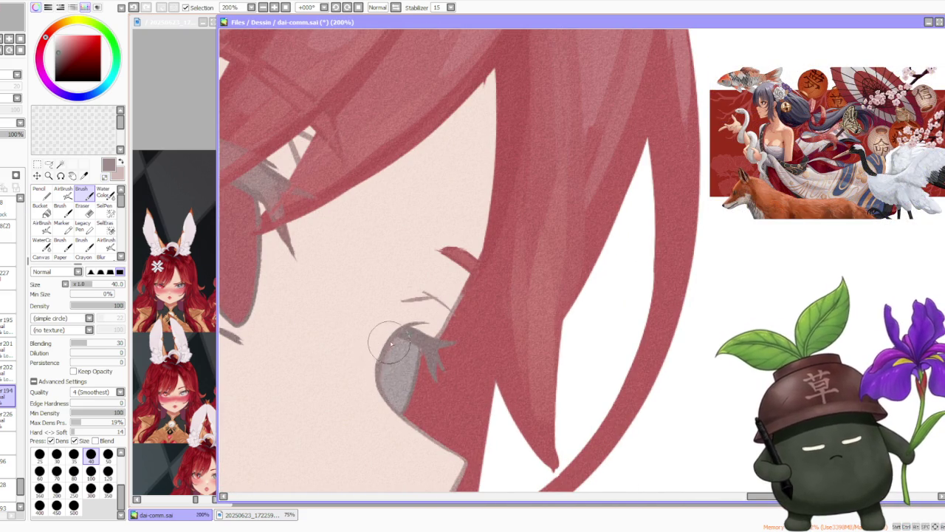
pyautogui.scroll(-2, 399, 340)
pyautogui.scroll(-2, 443, 266)
pyautogui.scroll(-2, 455, 236)
pyautogui.scroll(-2, 458, 214)
pyautogui.scroll(-1, 463, 193)
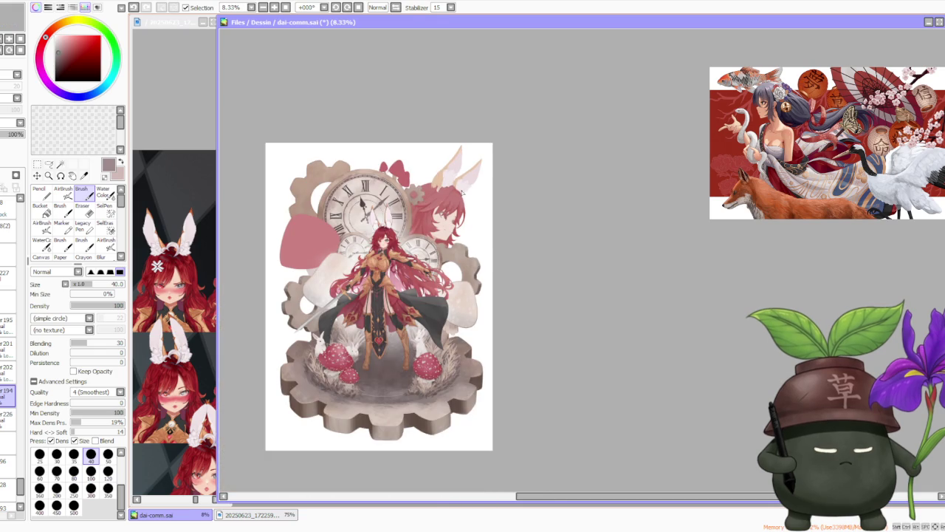
pyautogui.scroll(4, 462, 193)
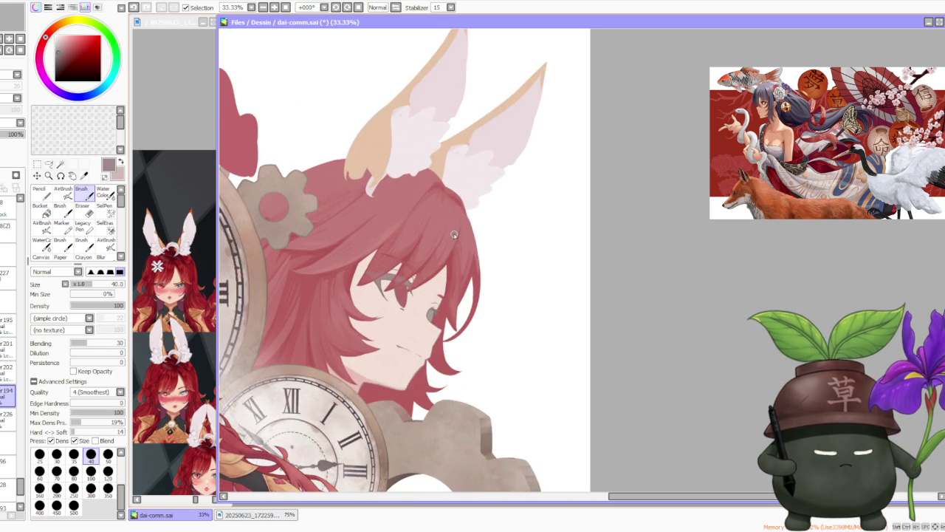
pyautogui.scroll(-2, 454, 235)
pyautogui.scroll(-2, 458, 218)
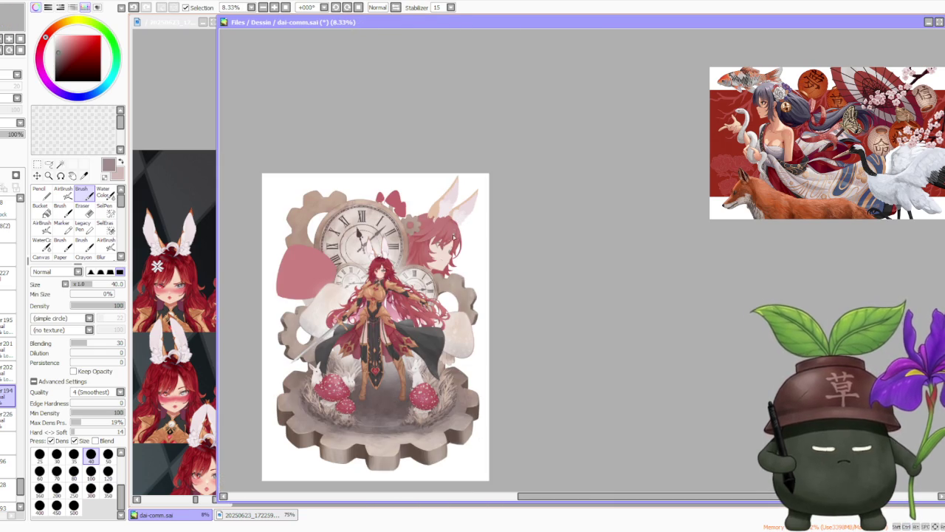
pyautogui.scroll(1, 448, 203)
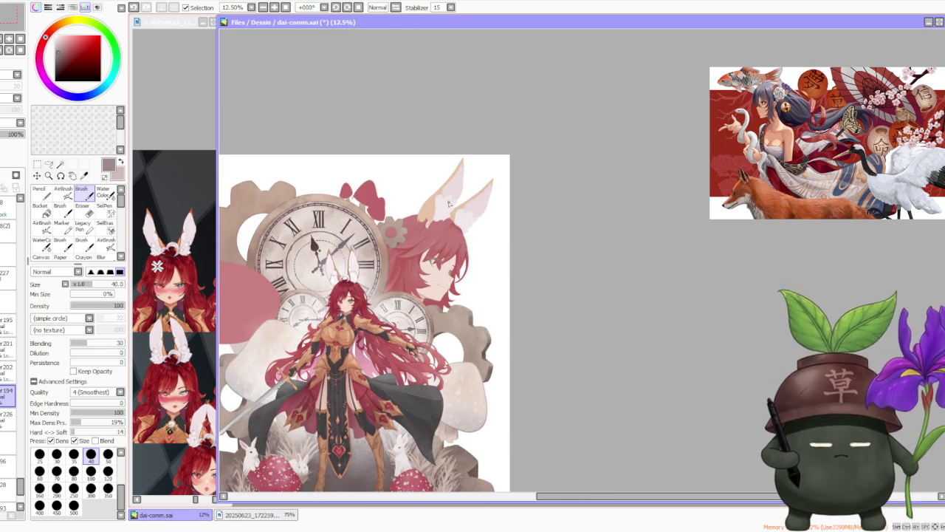
pyautogui.scroll(-1, 471, 229)
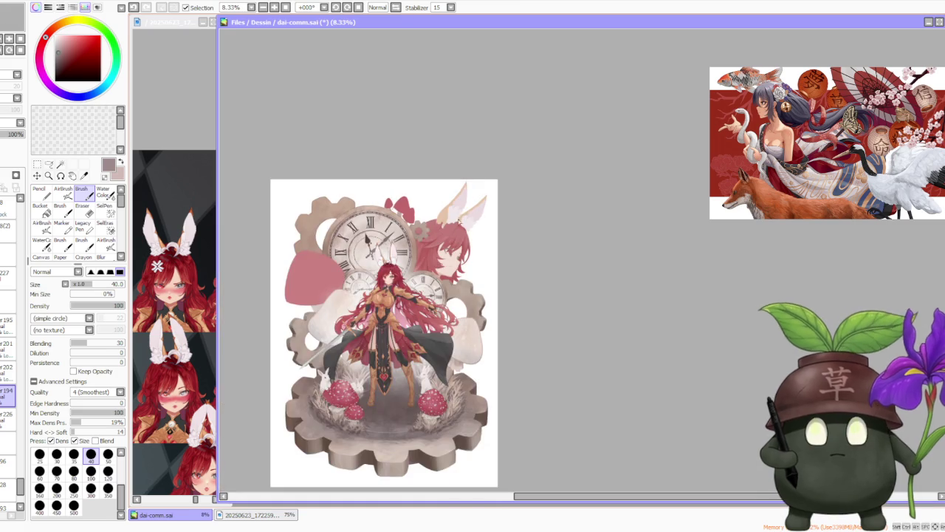
pyautogui.scroll(2, 413, 225)
pyautogui.scroll(-1, 405, 222)
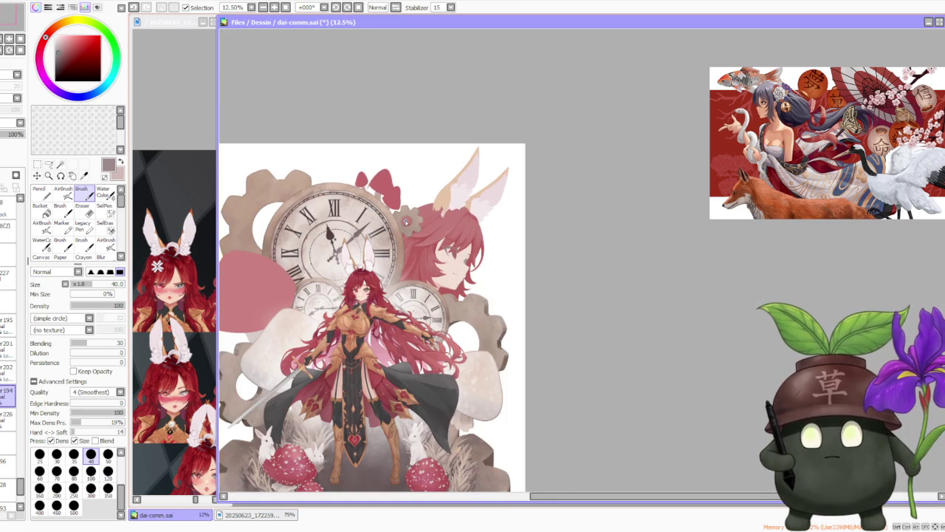
pyautogui.scroll(-1, 405, 222)
pyautogui.scroll(2, 435, 213)
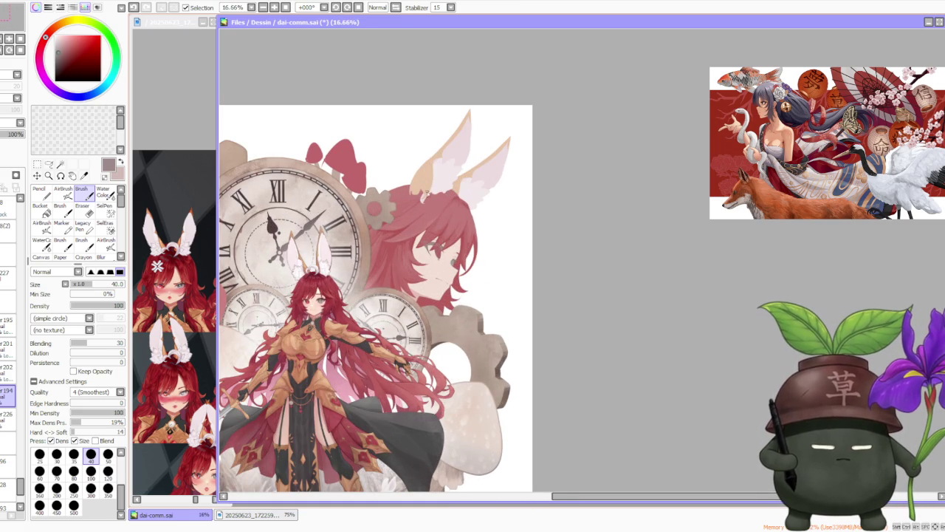
pyautogui.press('h')
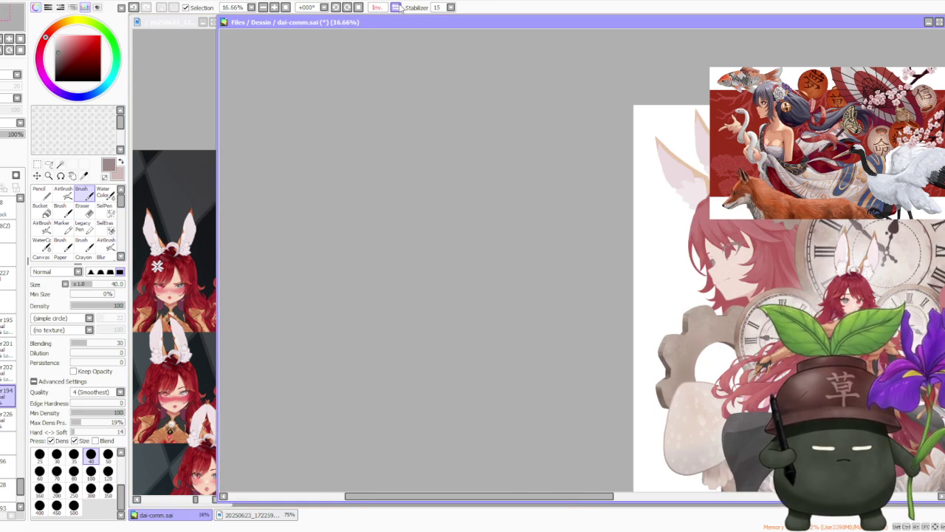
pyautogui.press('h')
pyautogui.scroll(2, 443, 281)
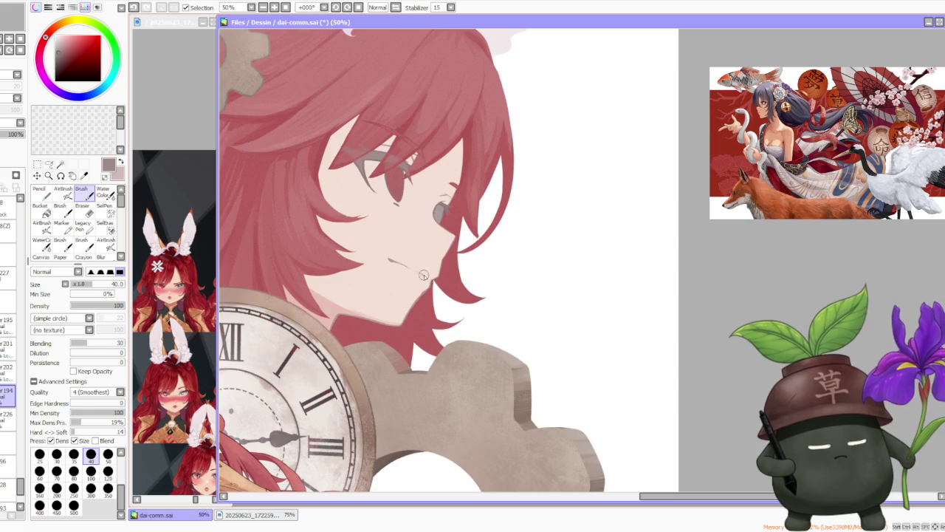
pyautogui.scroll(1, 416, 271)
pyautogui.scroll(-1, 418, 272)
pyautogui.scroll(-1, 414, 269)
pyautogui.scroll(-1, 414, 270)
pyautogui.scroll(2, 407, 262)
pyautogui.scroll(2, 407, 261)
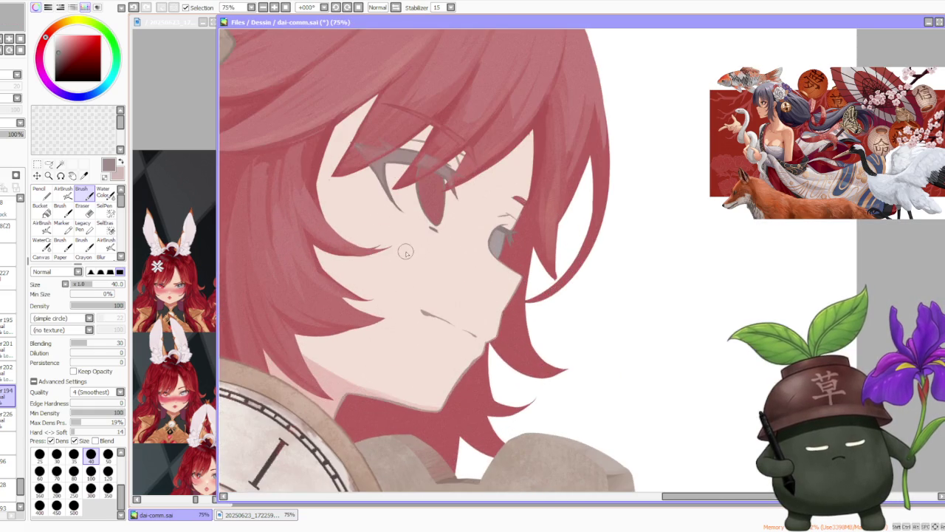
pyautogui.scroll(-1, 401, 185)
pyautogui.click(3, 464)
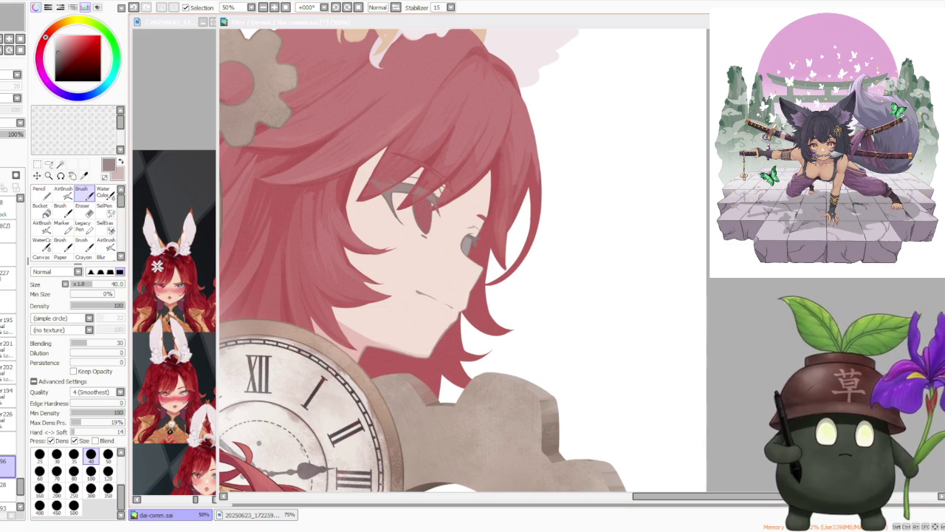
pyautogui.scroll(-2, 571, 154)
pyautogui.scroll(-2, 571, 153)
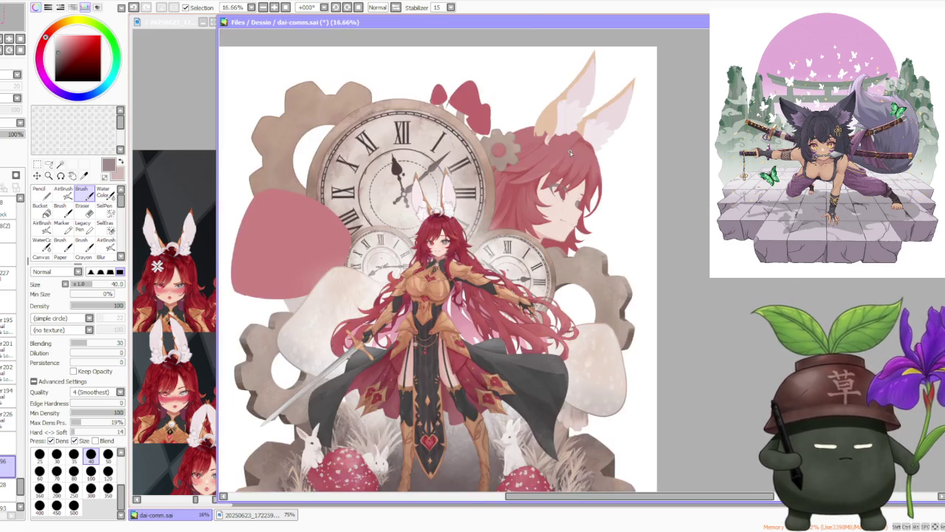
pyautogui.scroll(-2, 571, 153)
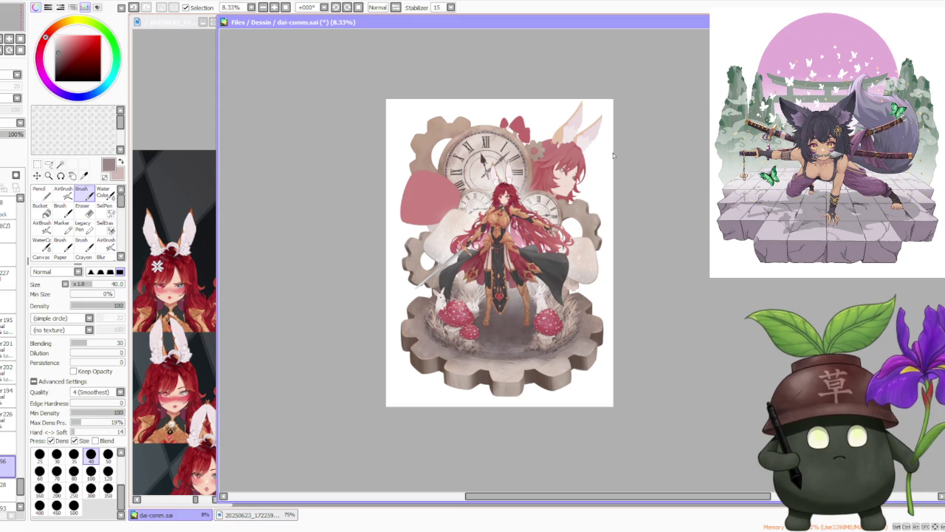
pyautogui.scroll(4, 576, 124)
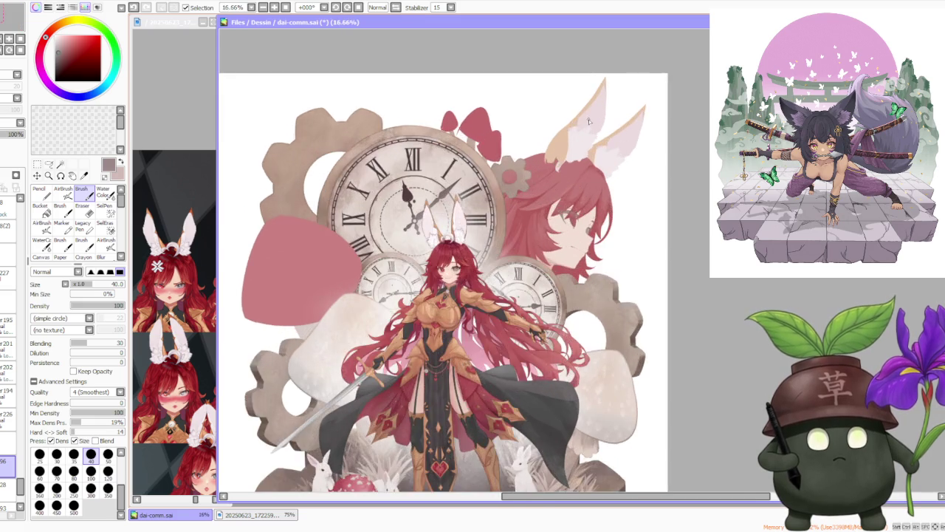
pyautogui.scroll(2, 589, 119)
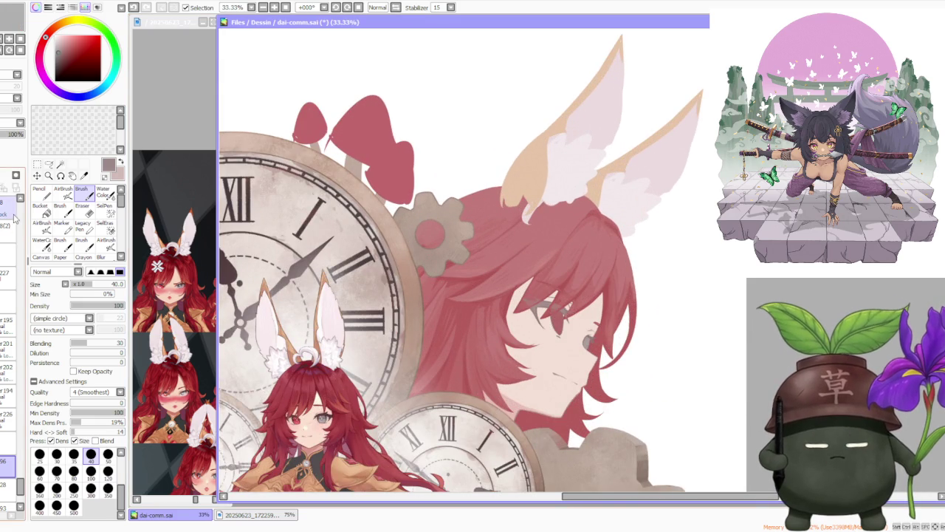
pyautogui.scroll(-2, 11, 267)
pyautogui.scroll(-1, 8, 280)
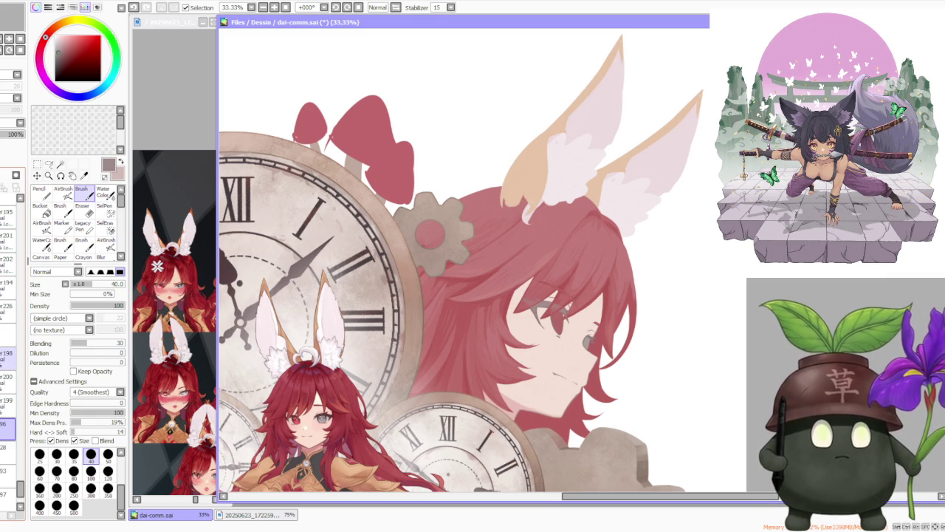
pyautogui.rightClick(532, 181)
# With a size-120 brush and the red hair hidden, paint peach at the ear base, undoing stray marks.
pyautogui.click(107, 470)
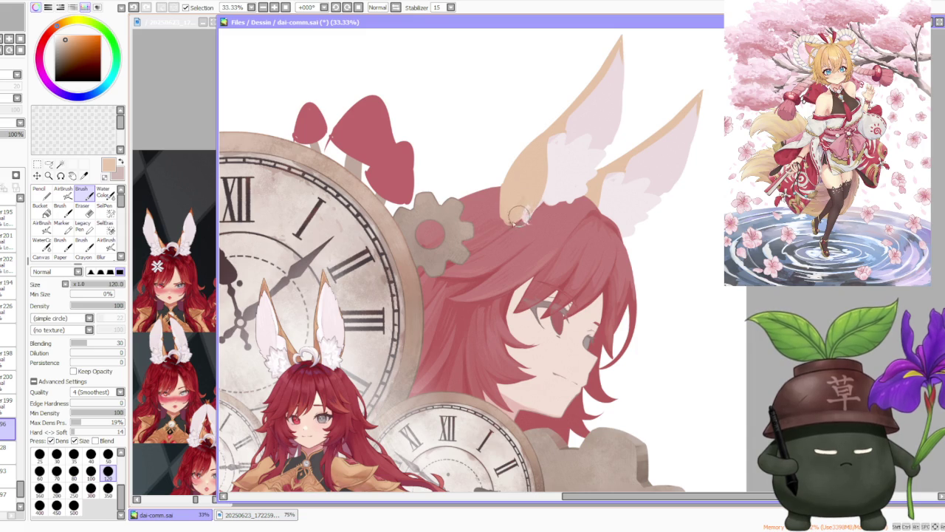
pyautogui.hotkey('ctrl', 'z')
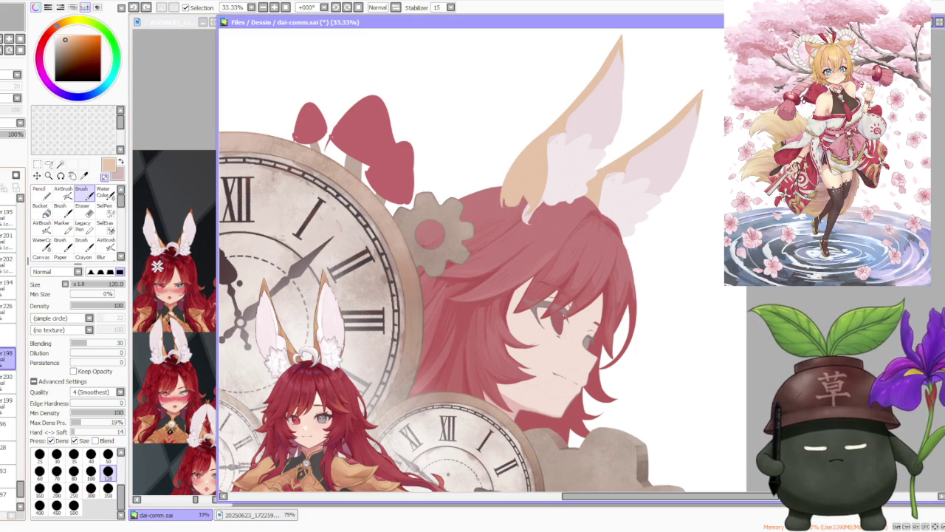
pyautogui.click(8, 359)
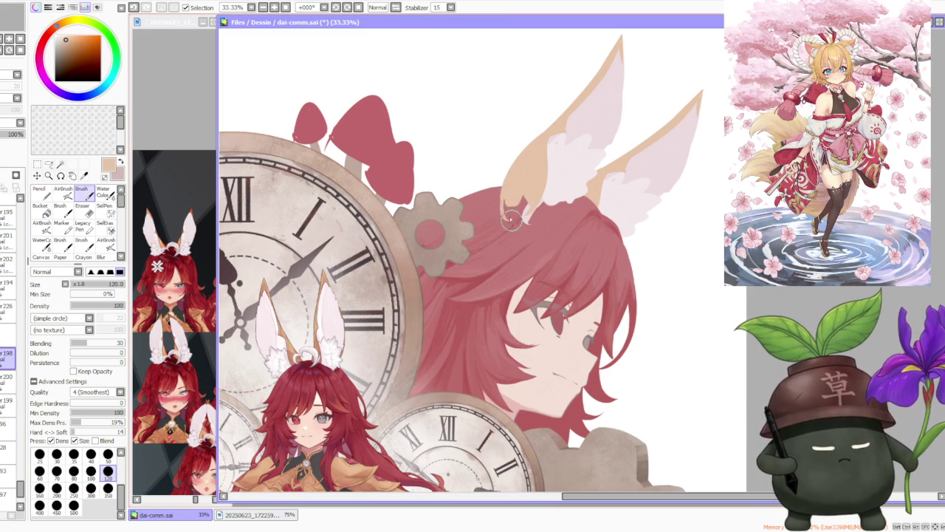
pyautogui.moveTo(515, 220); pyautogui.dragTo(520, 236)
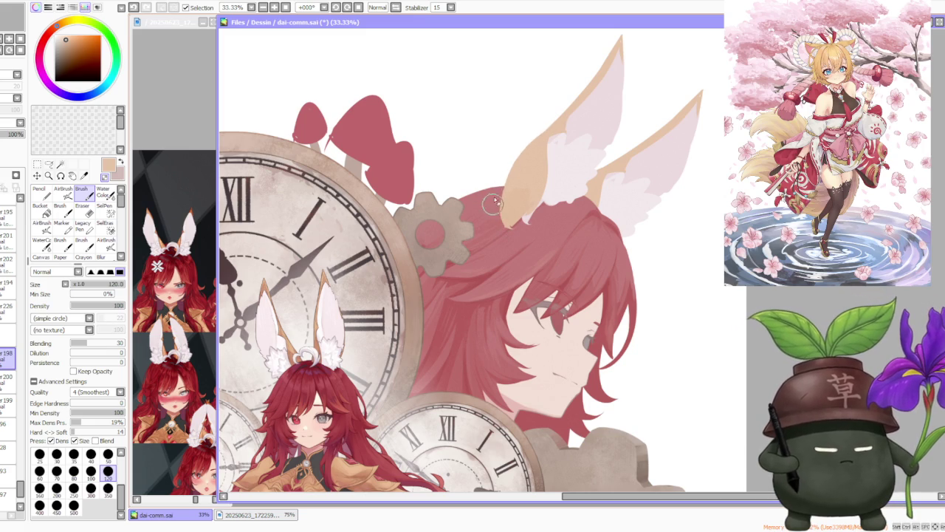
pyautogui.moveTo(503, 178); pyautogui.dragTo(548, 120)
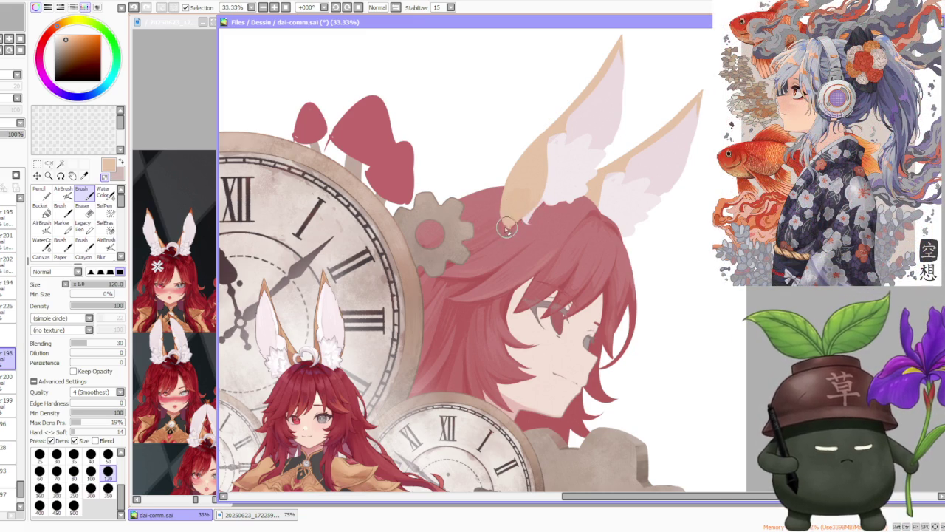
pyautogui.hotkey('ctrl', 'z')
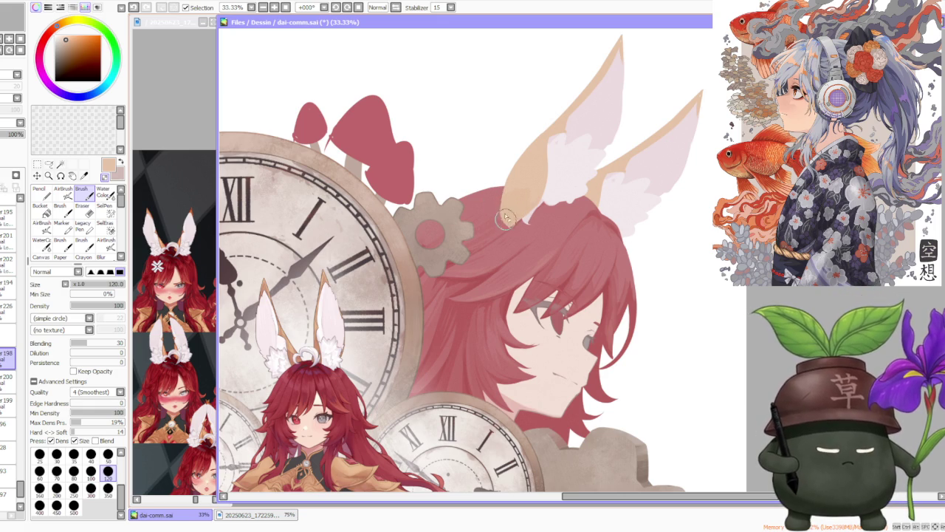
# Zoom in on the ears and paint whitish strokes along the ear base.
pyautogui.scroll(2, 531, 194)
pyautogui.scroll(2, 566, 158)
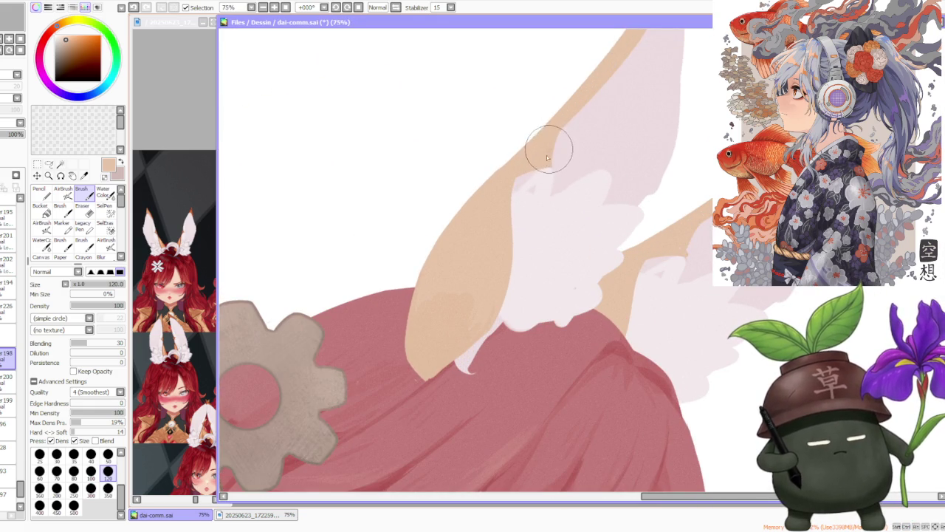
pyautogui.scroll(-2, 549, 153)
pyautogui.scroll(1, 544, 143)
pyautogui.scroll(1, 510, 177)
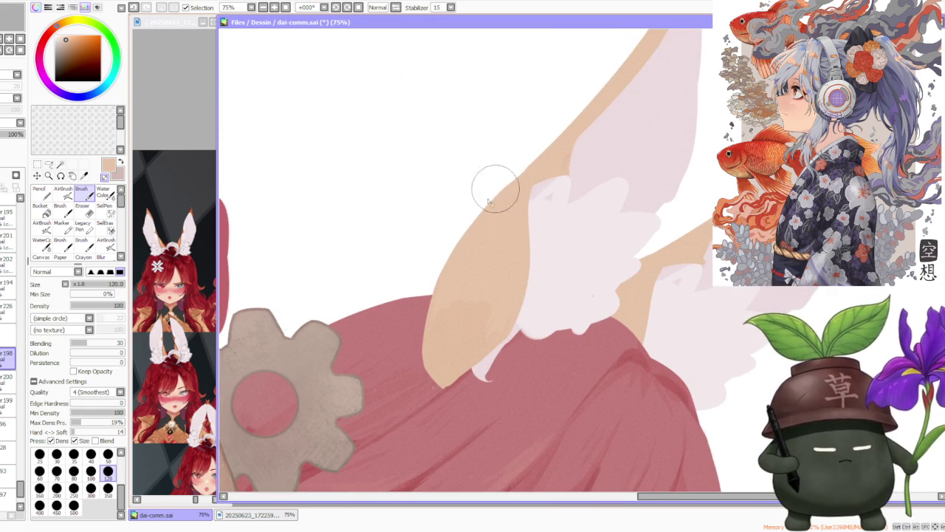
pyautogui.scroll(-2, 500, 188)
pyautogui.scroll(2, 579, 123)
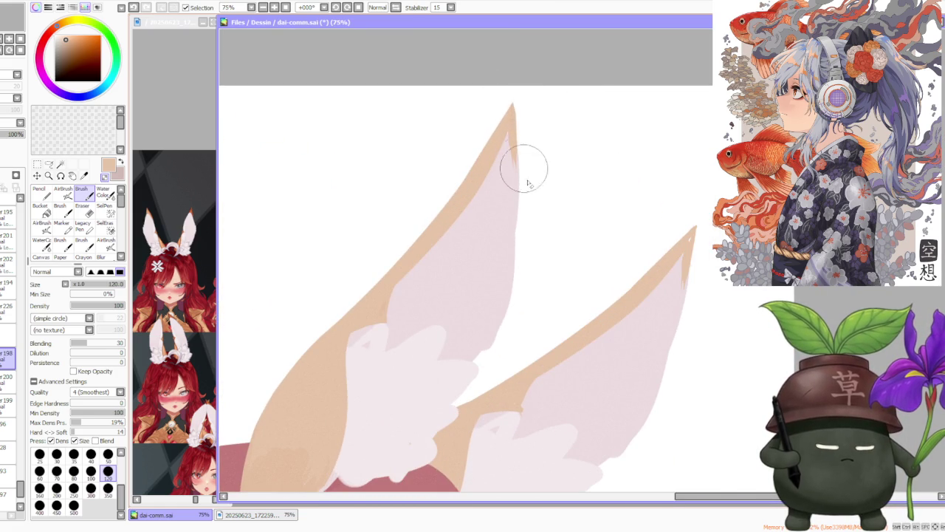
pyautogui.scroll(-2, 520, 203)
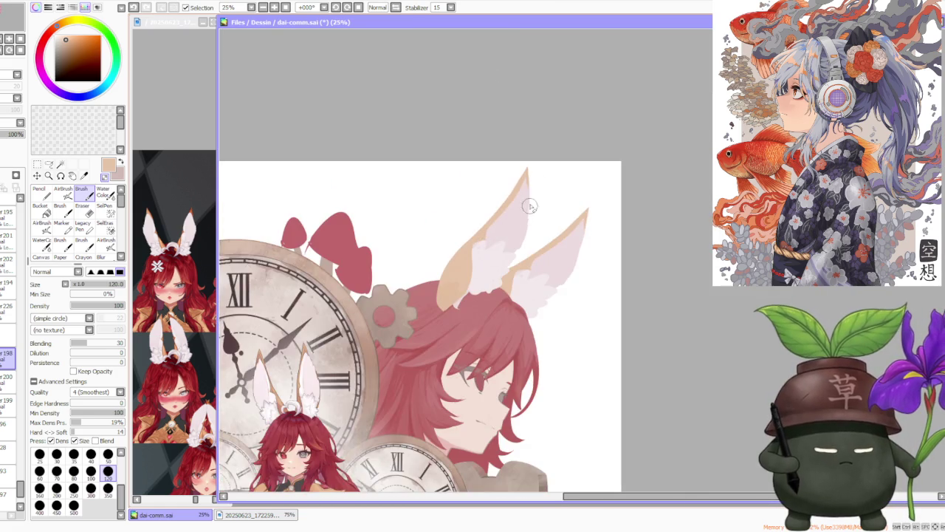
pyautogui.scroll(-1, 530, 208)
pyautogui.scroll(2, 529, 208)
pyautogui.click(6, 379)
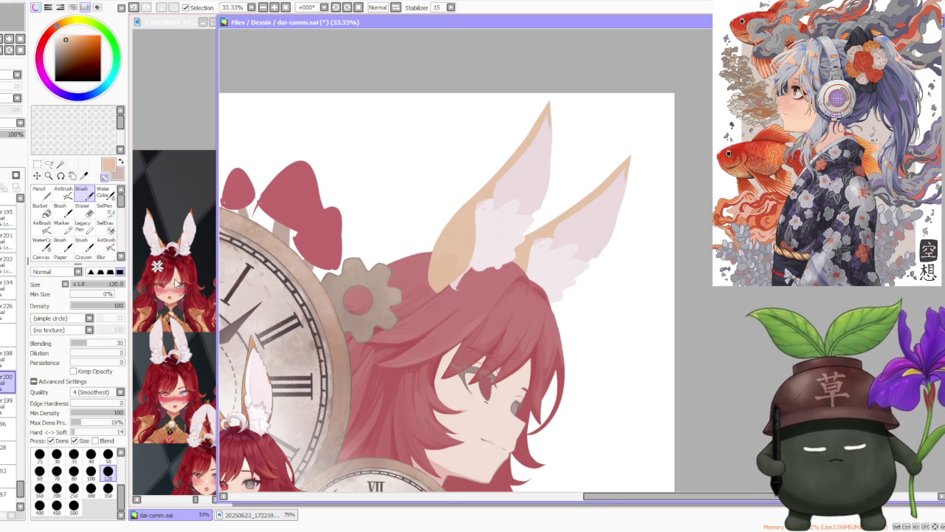
pyautogui.scroll(1, 435, 267)
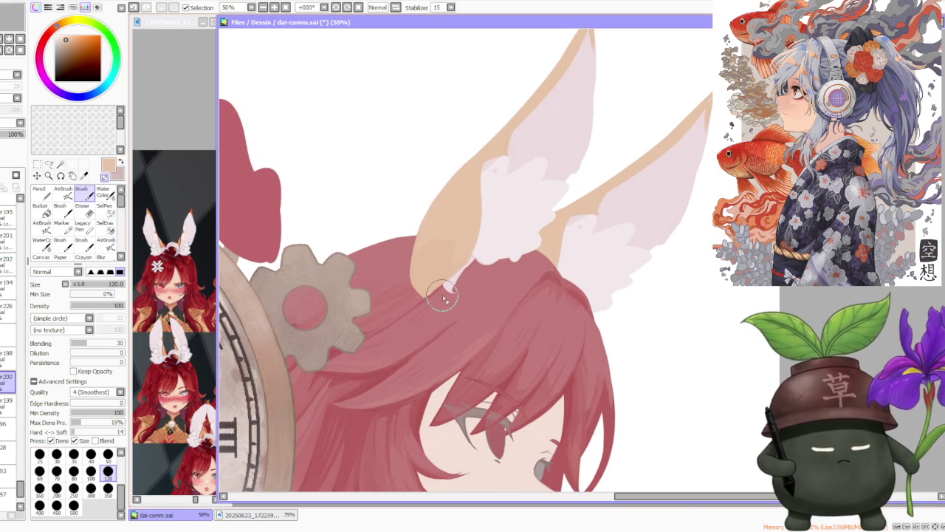
pyautogui.moveTo(443, 297)
pyautogui.mouseDown()
pyautogui.moveTo(500, 264)
pyautogui.moveTo(490, 253)
pyautogui.mouseUp()
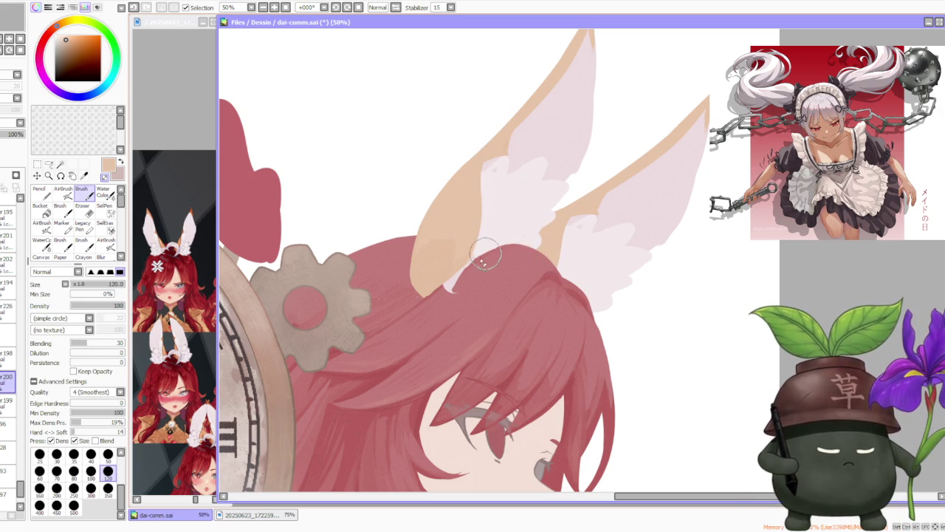
# Undo the stray hair stroke, then repaint the ear's edge on a new layer.
pyautogui.click(9, 404)
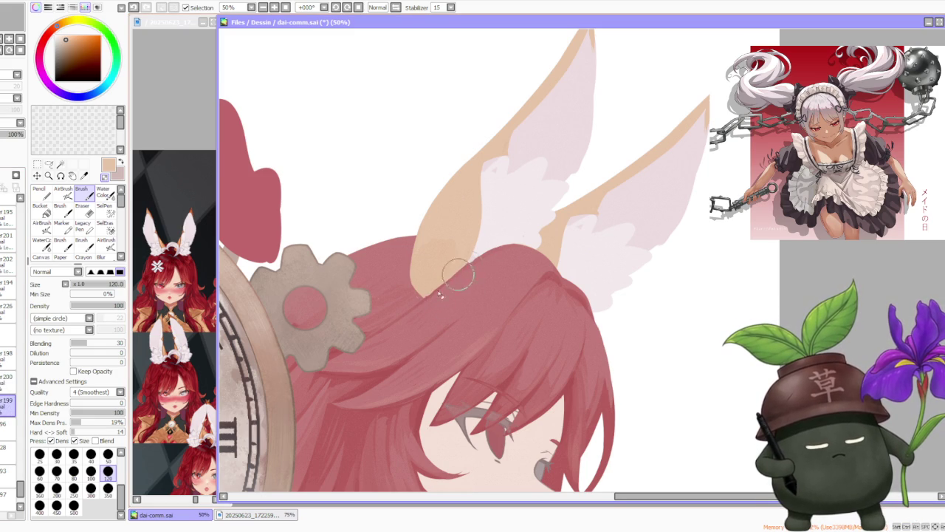
pyautogui.hotkey('ctrl', 'z')
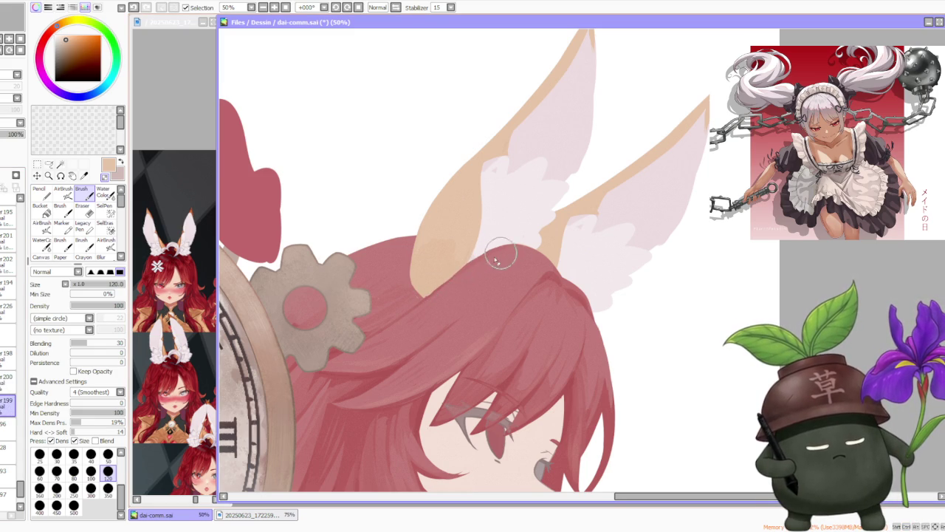
pyautogui.scroll(-5, 507, 253)
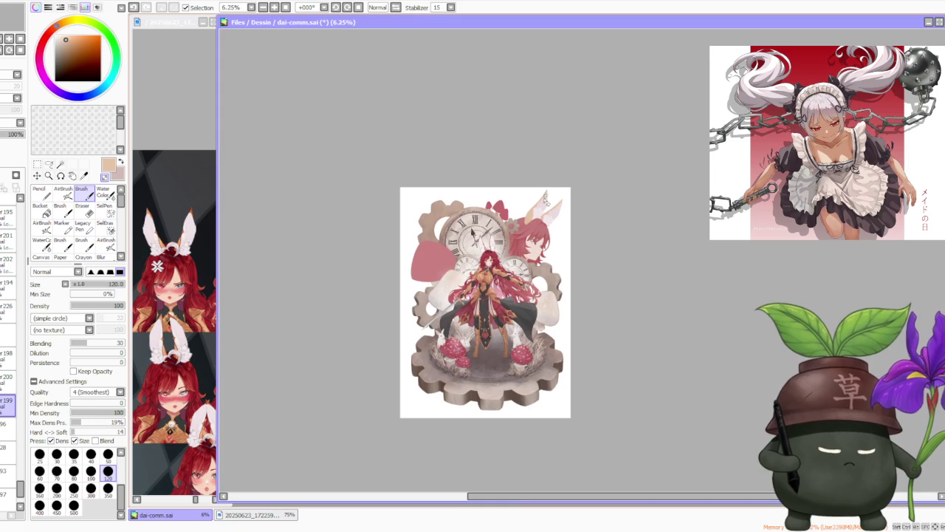
pyautogui.scroll(1, 546, 214)
pyautogui.scroll(2, 517, 237)
pyautogui.scroll(2, 480, 266)
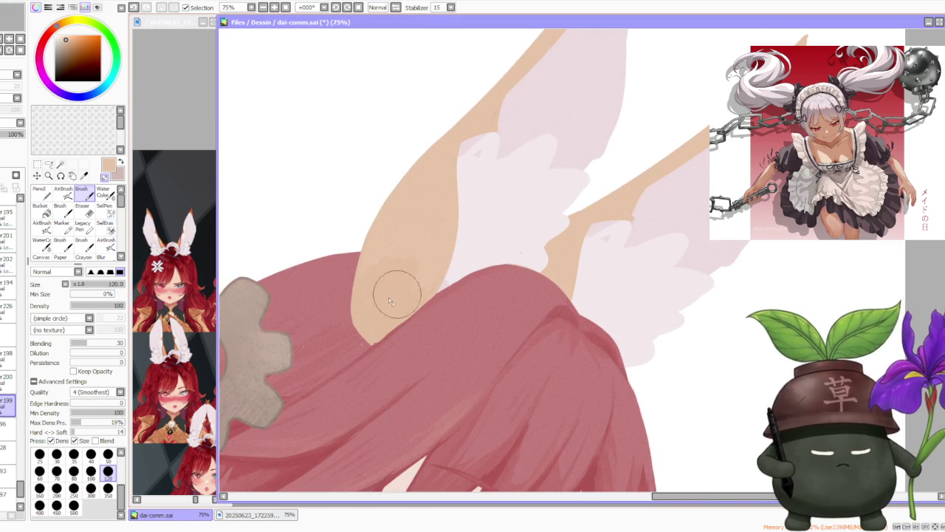
pyautogui.hotkey('ctrl', 'shift', 'n')
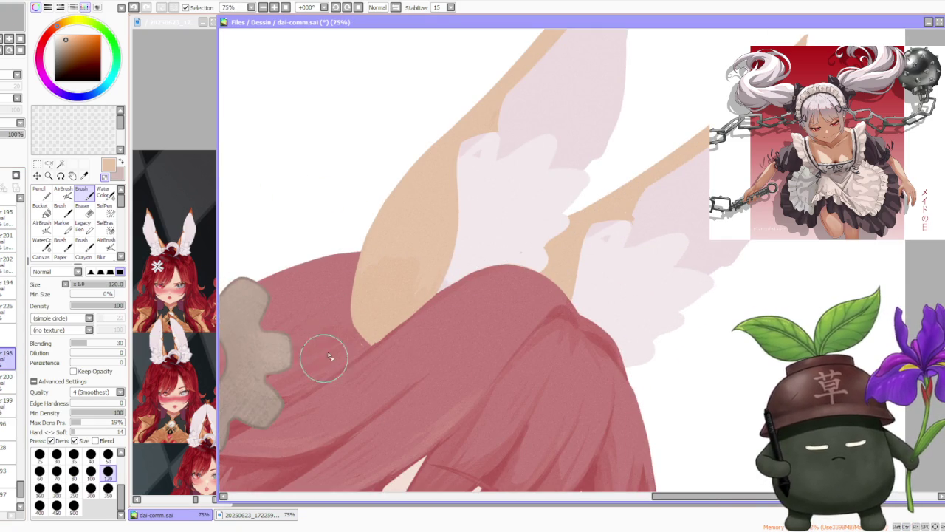
pyautogui.moveTo(302, 334); pyautogui.dragTo(363, 345)
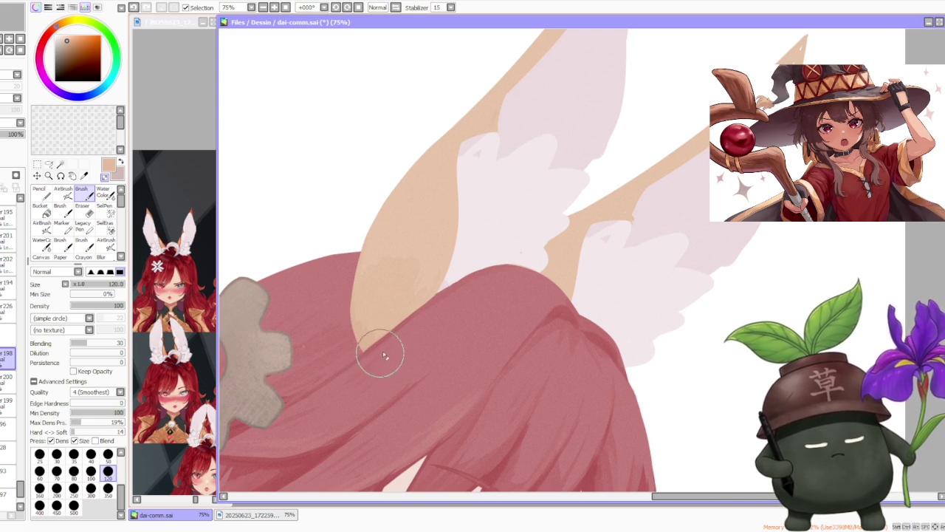
pyautogui.scroll(-5, 520, 251)
pyautogui.scroll(-2, 545, 249)
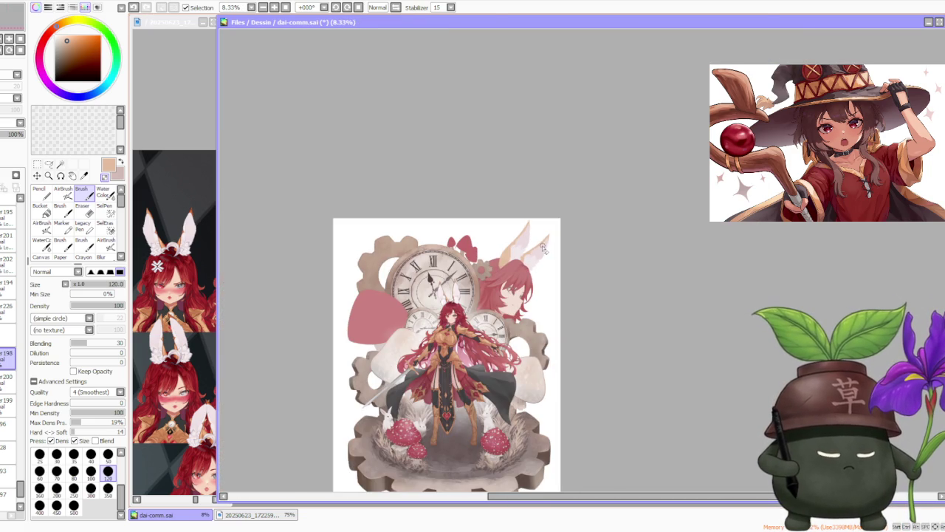
pyautogui.scroll(-1, 521, 240)
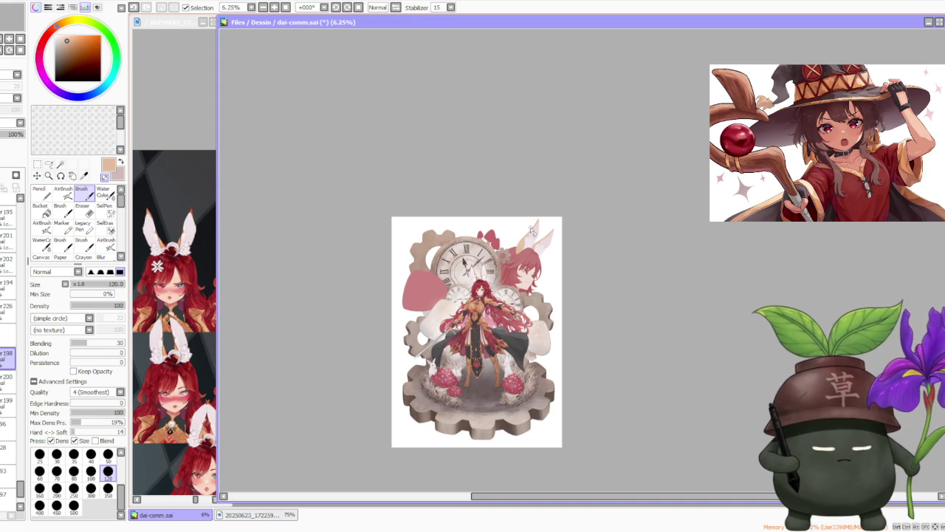
pyautogui.scroll(1, 532, 231)
pyautogui.scroll(1, 528, 224)
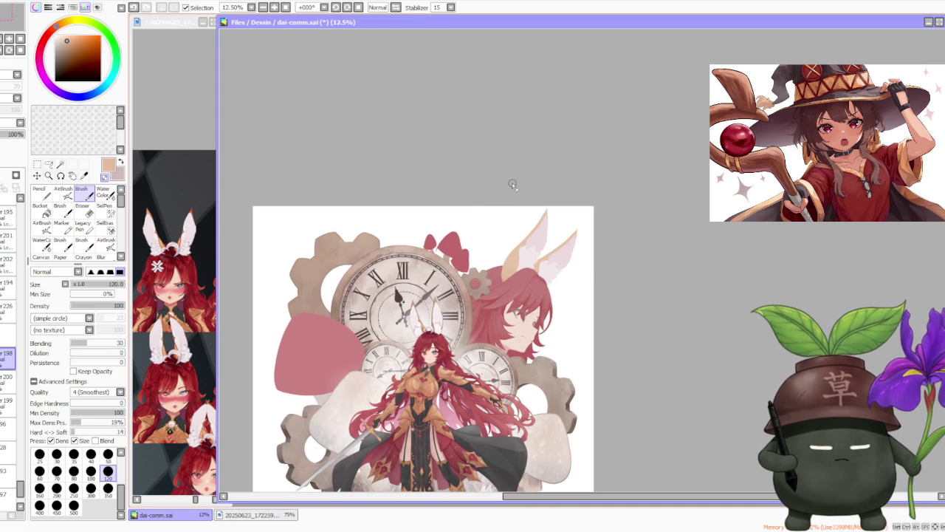
pyautogui.scroll(1, 526, 281)
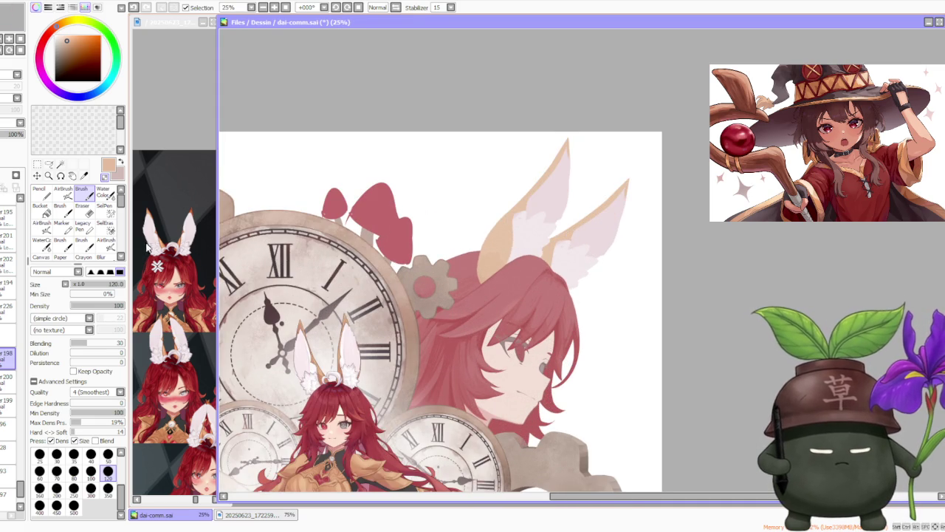
pyautogui.scroll(-1, 676, 189)
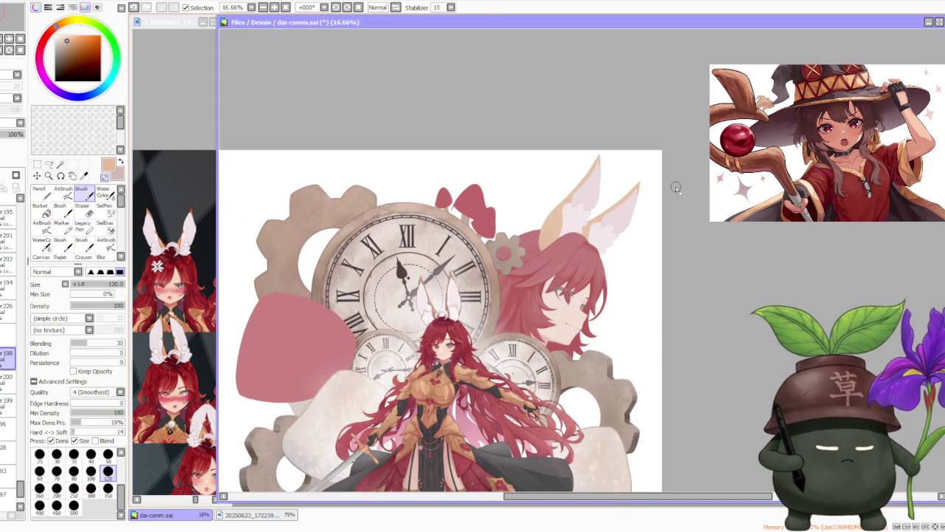
pyautogui.scroll(1, 591, 183)
pyautogui.scroll(-1, 570, 193)
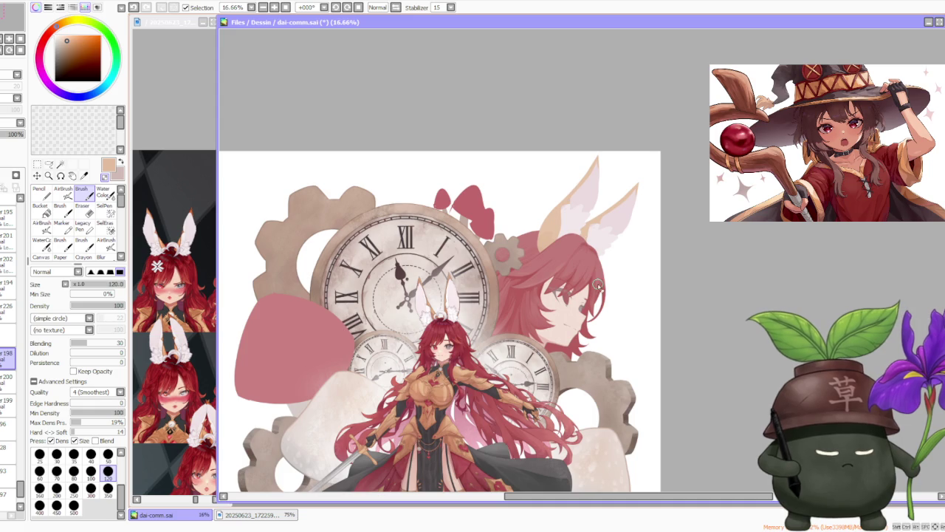
pyautogui.scroll(2, 598, 285)
pyautogui.scroll(-2, 580, 255)
pyautogui.scroll(-2, 580, 256)
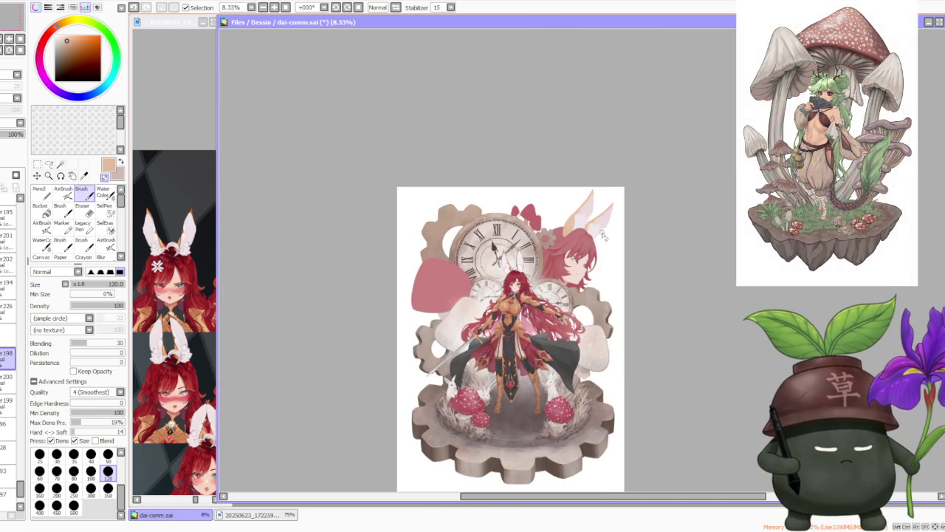
pyautogui.scroll(3, 579, 254)
pyautogui.scroll(1, 580, 255)
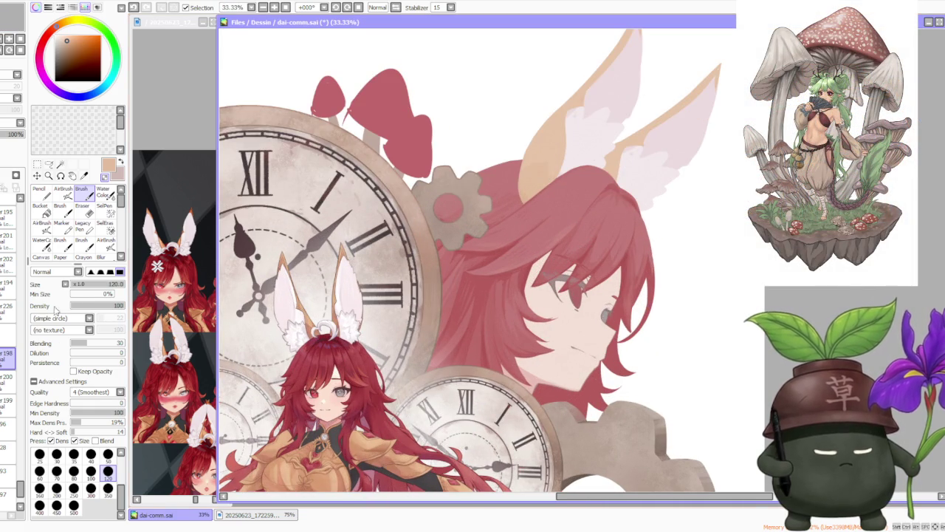
pyautogui.click(8, 405)
pyautogui.click(7, 429)
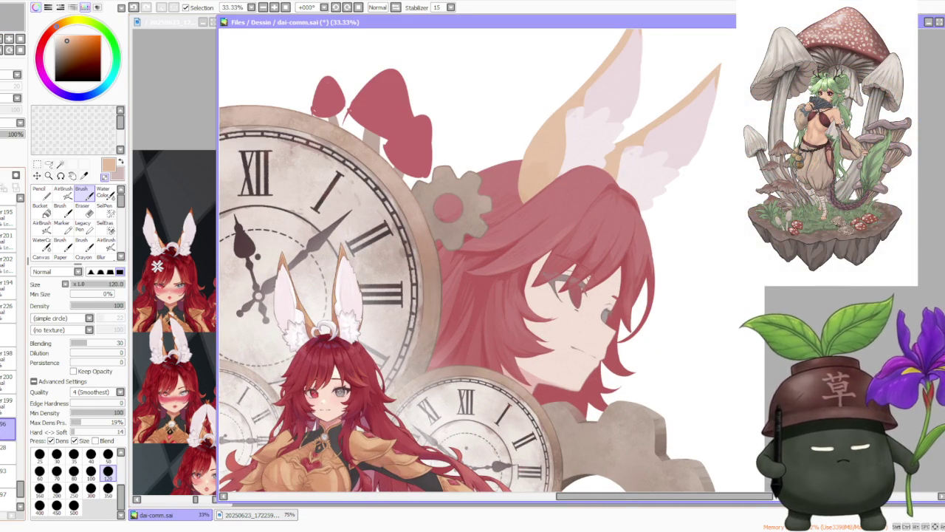
pyautogui.scroll(3, 572, 288)
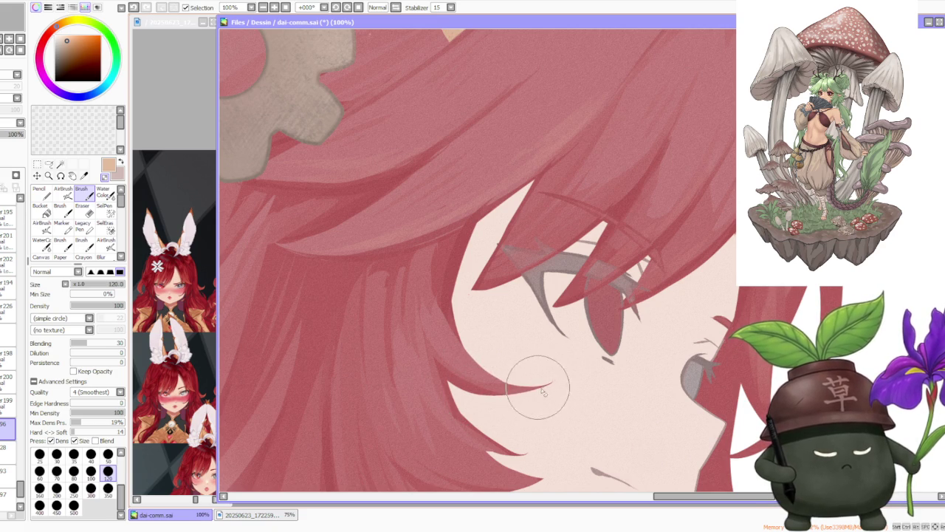
pyautogui.scroll(-3, 534, 384)
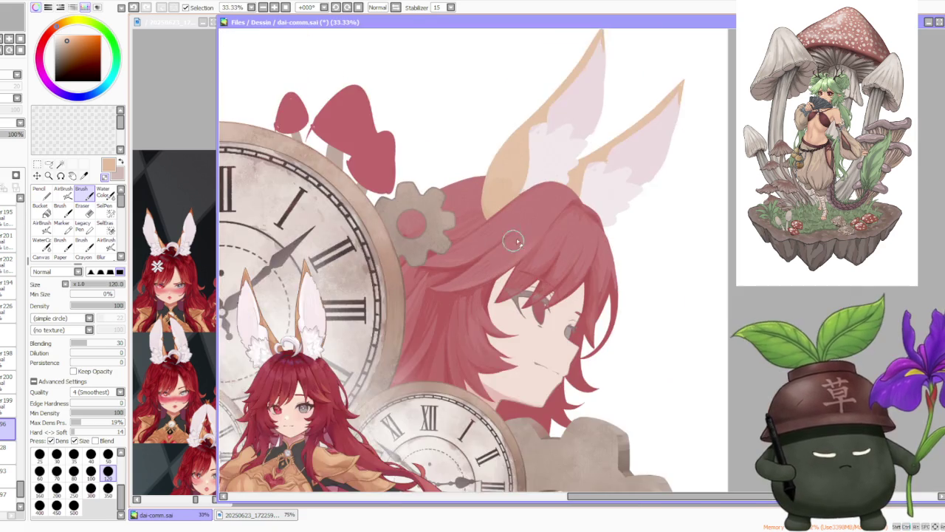
pyautogui.scroll(-1, 503, 260)
pyautogui.scroll(-1, 509, 244)
pyautogui.scroll(-1, 517, 222)
pyautogui.scroll(-1, 525, 196)
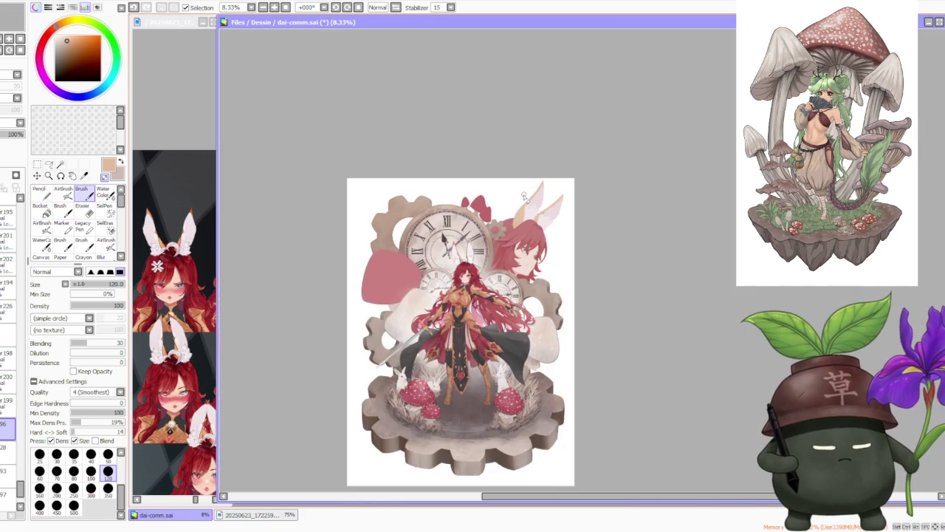
pyautogui.scroll(2, 525, 196)
pyautogui.scroll(2, 528, 225)
pyautogui.scroll(-1, 531, 233)
pyautogui.scroll(1, 529, 229)
pyautogui.scroll(2, 502, 240)
pyautogui.scroll(-1, 473, 274)
pyautogui.scroll(-1, 465, 284)
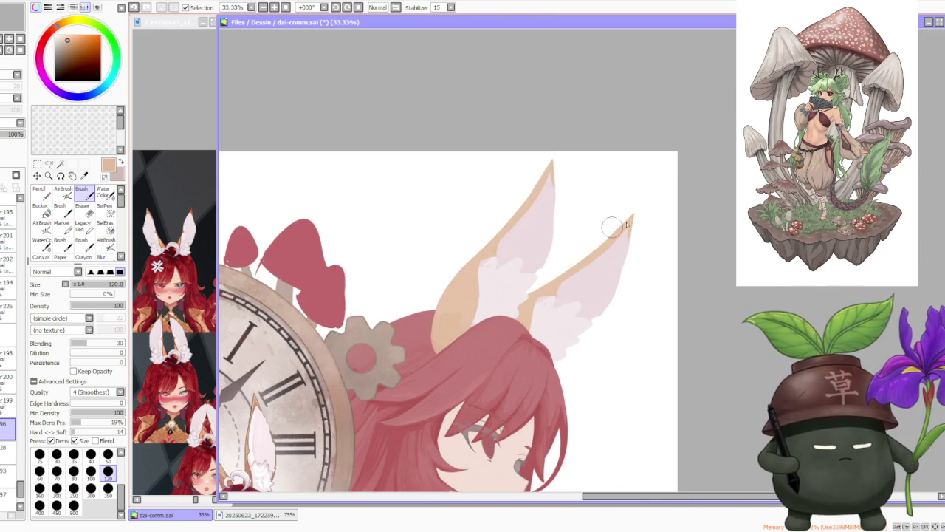
pyautogui.scroll(-1, 632, 217)
pyautogui.scroll(-1, 629, 217)
pyautogui.scroll(3, 613, 212)
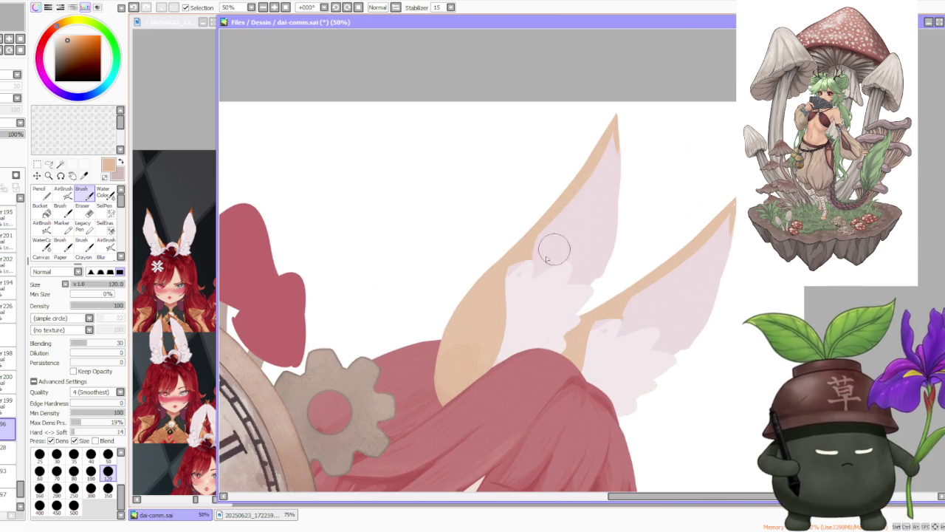
# Brush light pink and white fur over the inner left ear's tan edge at size 120.
pyautogui.press('Up')
pyautogui.press('Up')
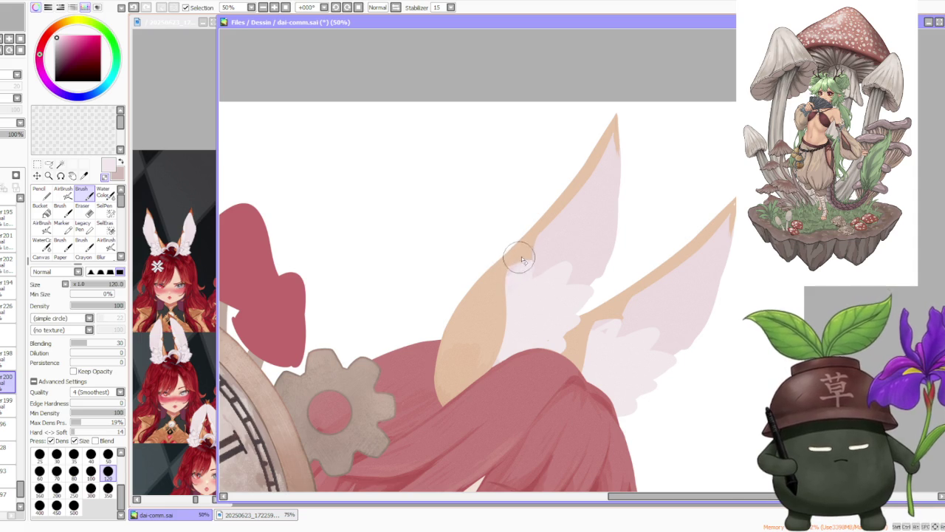
pyautogui.moveTo(581, 303)
pyautogui.mouseDown()
pyautogui.moveTo(569, 355)
pyautogui.moveTo(583, 310)
pyautogui.moveTo(559, 266)
pyautogui.mouseUp()
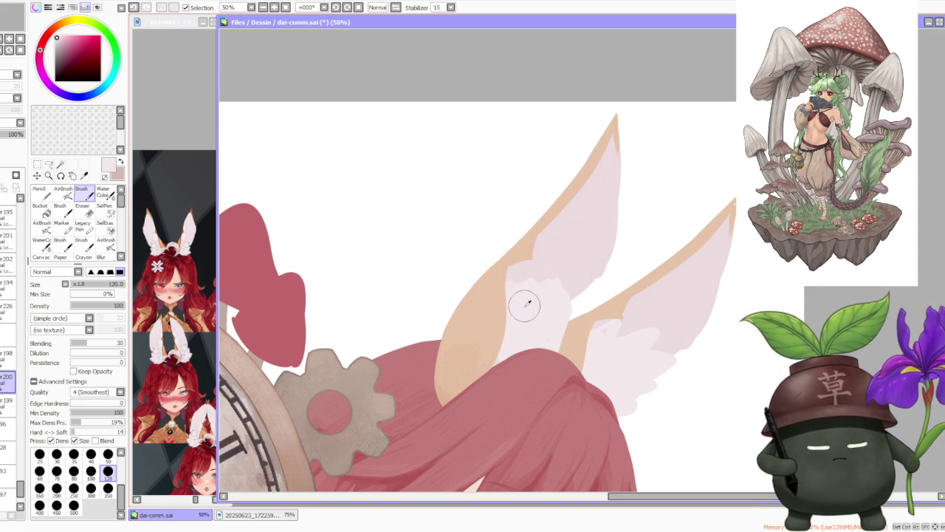
pyautogui.click(90, 488)
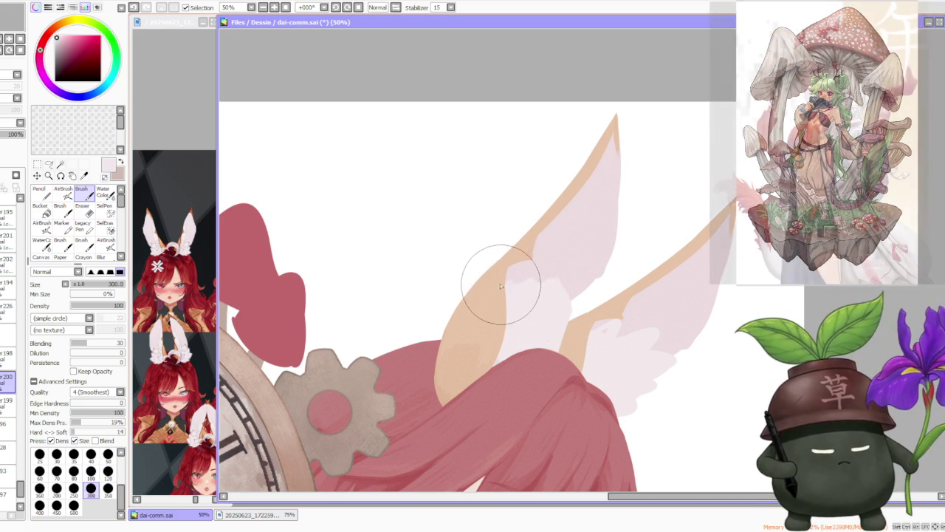
pyautogui.click(108, 473)
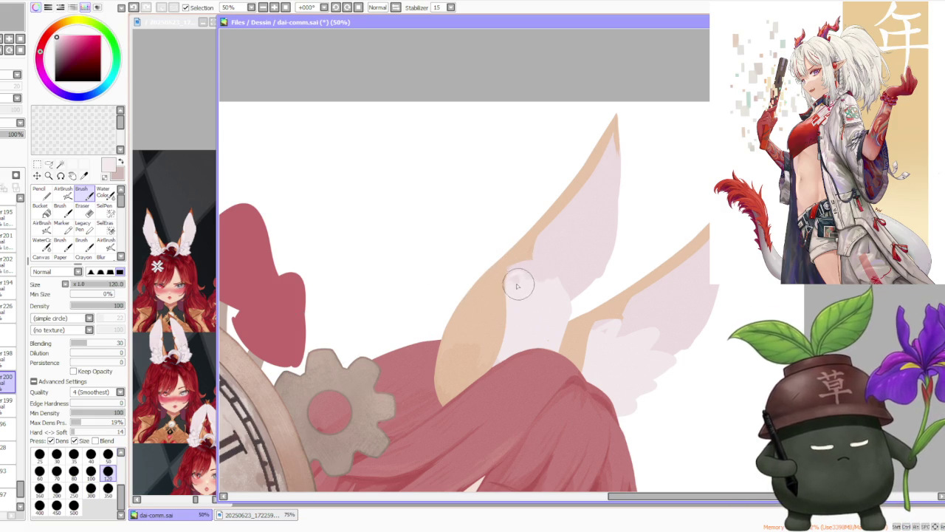
pyautogui.moveTo(526, 283)
pyautogui.mouseDown()
pyautogui.moveTo(618, 258)
pyautogui.moveTo(545, 291)
pyautogui.moveTo(569, 264)
pyautogui.moveTo(555, 277)
pyautogui.mouseUp()
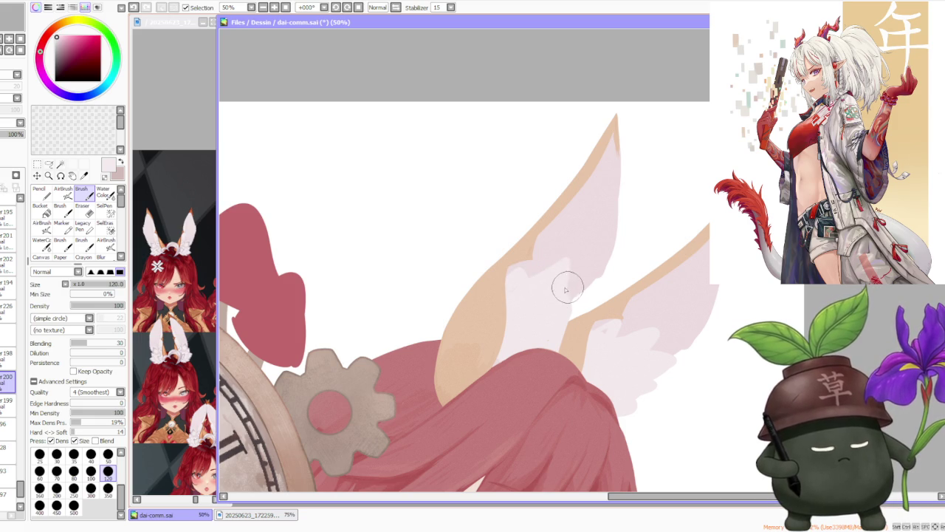
pyautogui.hotkey('ctrl', 'z')
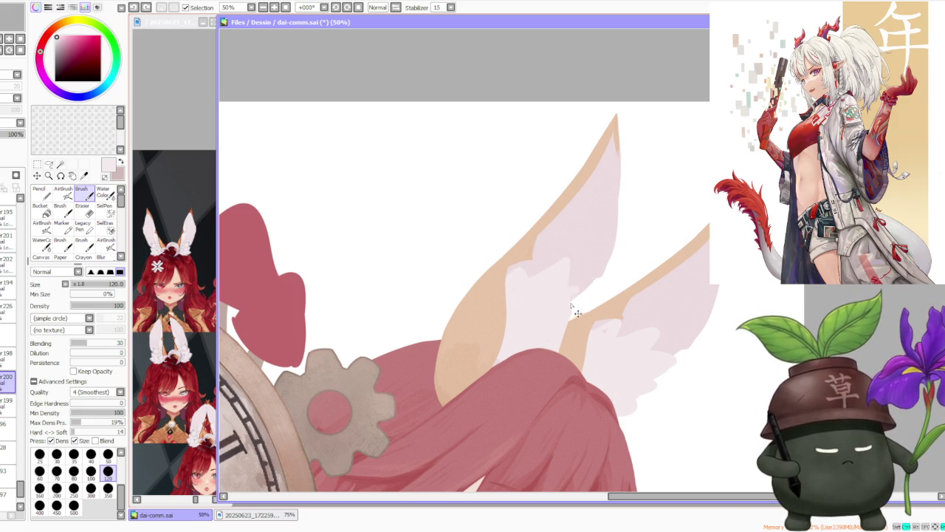
# Brush white fur tufts along the right ear's tan edge, undoing a trial stroke first.
pyautogui.moveTo(599, 305)
pyautogui.mouseDown()
pyautogui.moveTo(573, 312)
pyautogui.moveTo(598, 318)
pyautogui.moveTo(580, 318)
pyautogui.moveTo(610, 306)
pyautogui.moveTo(587, 299)
pyautogui.moveTo(571, 334)
pyautogui.moveTo(613, 303)
pyautogui.mouseUp()
pyautogui.hotkey('ctrl', 'z')
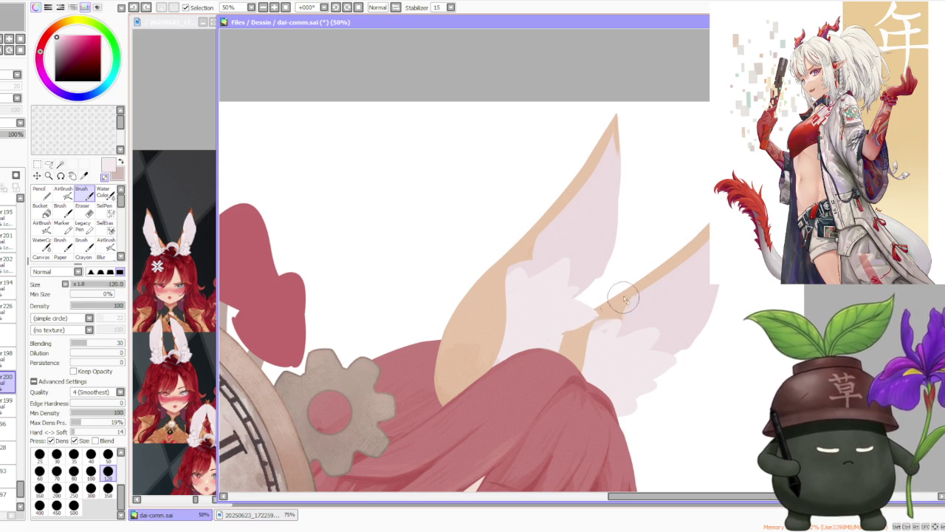
pyautogui.moveTo(575, 333); pyautogui.dragTo(610, 302)
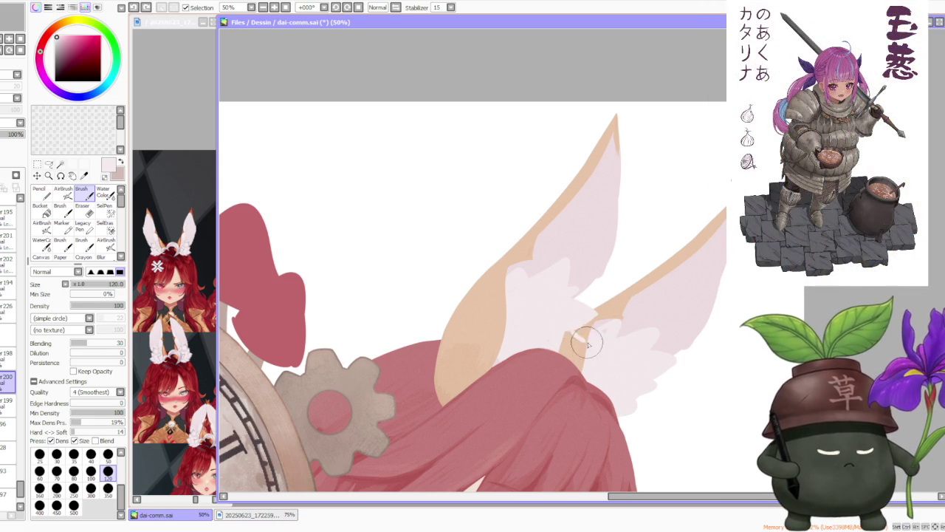
pyautogui.moveTo(569, 337)
pyautogui.mouseDown()
pyautogui.moveTo(576, 348)
pyautogui.moveTo(558, 351)
pyautogui.moveTo(566, 338)
pyautogui.moveTo(588, 335)
pyautogui.mouseUp()
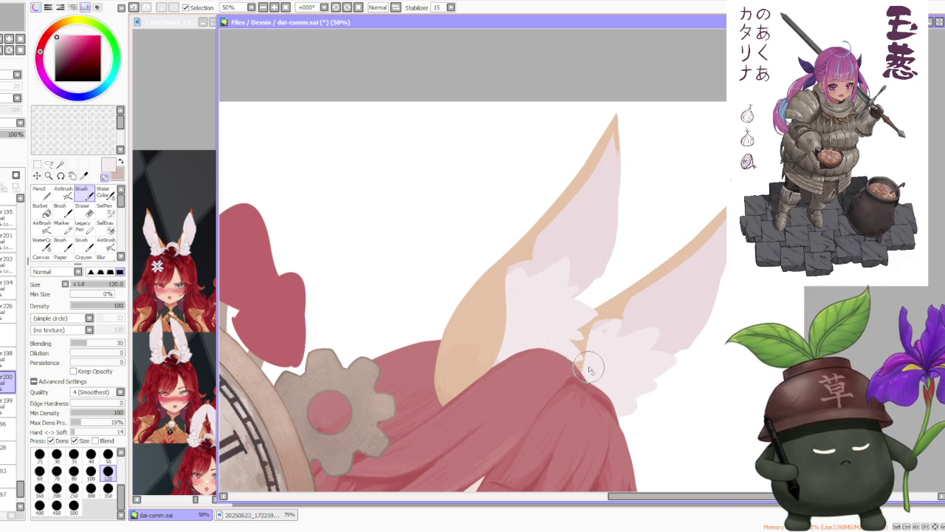
pyautogui.scroll(-3, 591, 355)
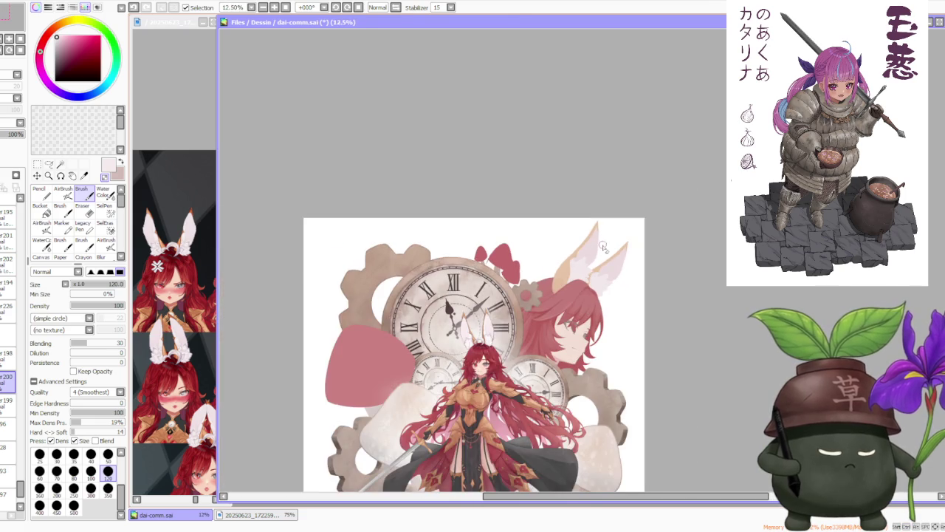
pyautogui.scroll(2, 596, 252)
pyautogui.scroll(2, 596, 251)
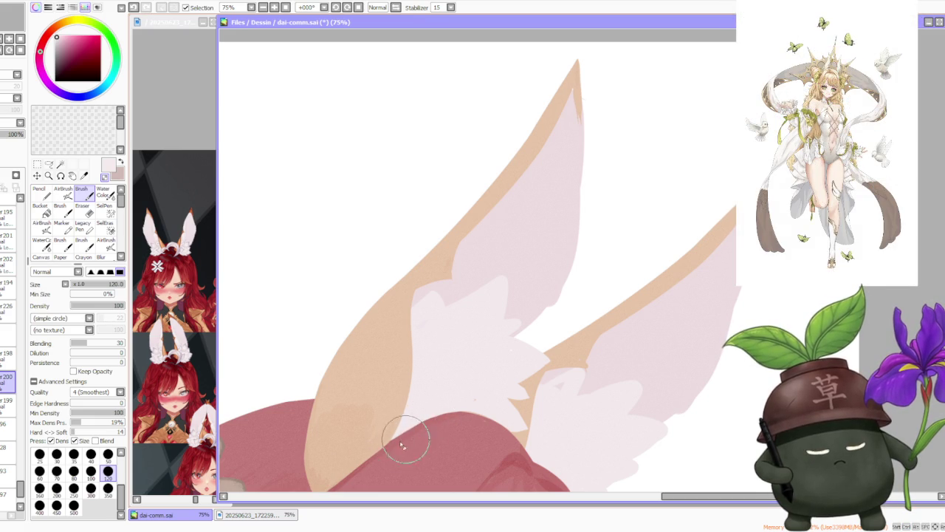
# On layer 199, sample the light pink and brush fur inside the left ear, touching up its right edge.
pyautogui.scroll(-4, 443, 418)
pyautogui.scroll(-3, 491, 356)
pyautogui.scroll(3, 491, 356)
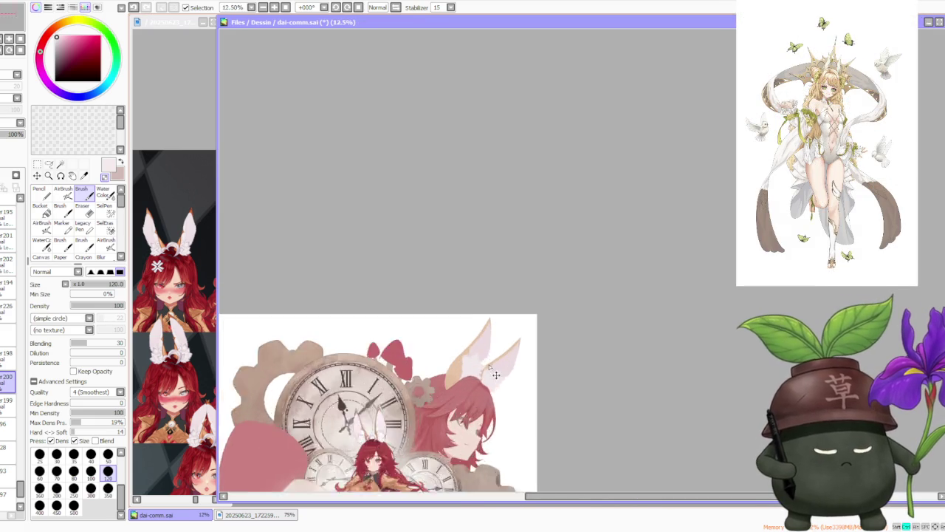
pyautogui.click(8, 405)
pyautogui.keyDown('alt'); pyautogui.click(477, 316); pyautogui.keyUp('alt')
pyautogui.moveTo(466, 362)
pyautogui.mouseDown()
pyautogui.moveTo(485, 333)
pyautogui.moveTo(460, 369)
pyautogui.moveTo(491, 327)
pyautogui.mouseUp()
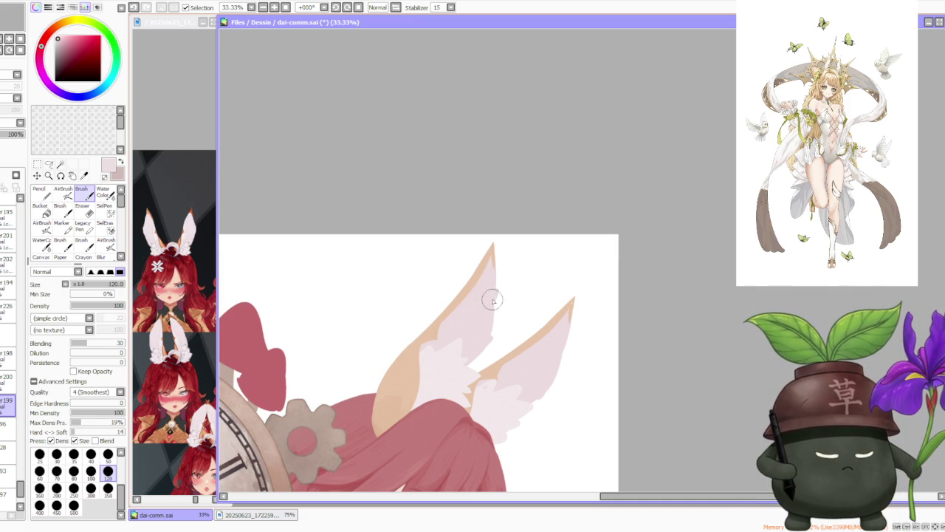
pyautogui.moveTo(493, 319); pyautogui.dragTo(501, 302)
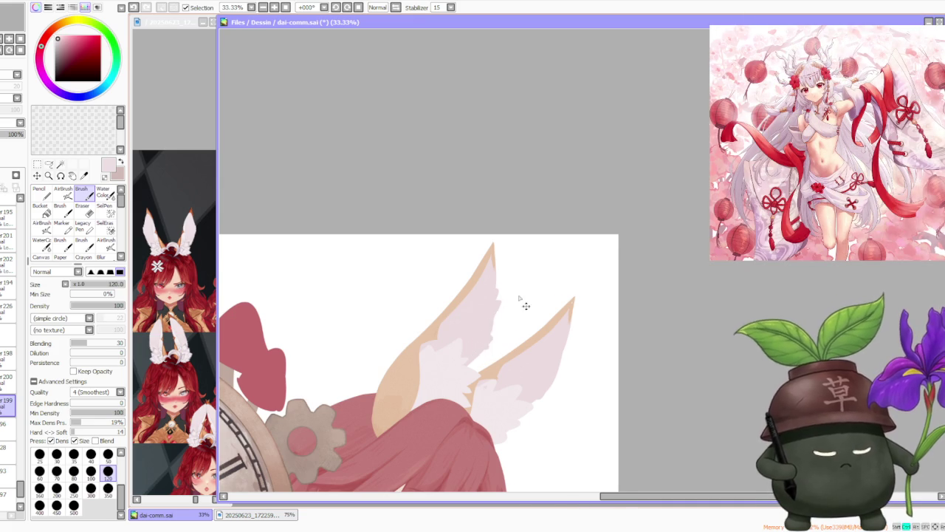
pyautogui.scroll(-3, 524, 296)
pyautogui.scroll(-1, 525, 259)
pyautogui.scroll(2, 524, 268)
pyautogui.scroll(1, 521, 267)
pyautogui.scroll(1, 513, 266)
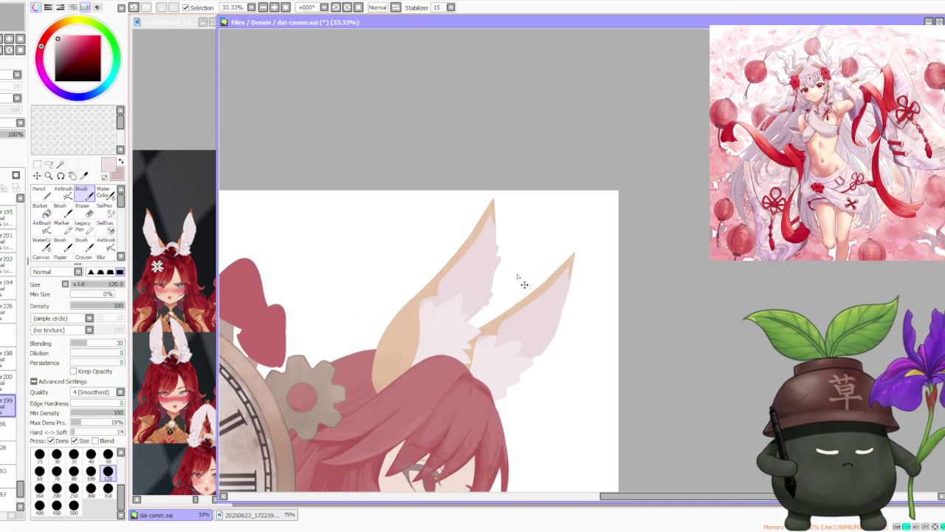
pyautogui.scroll(-1, 517, 255)
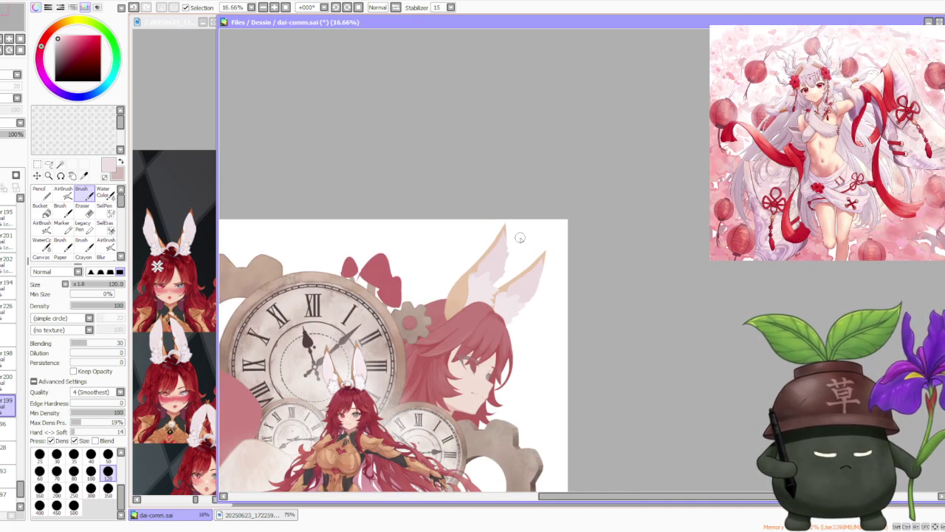
pyautogui.scroll(-1, 520, 238)
pyautogui.scroll(-1, 537, 228)
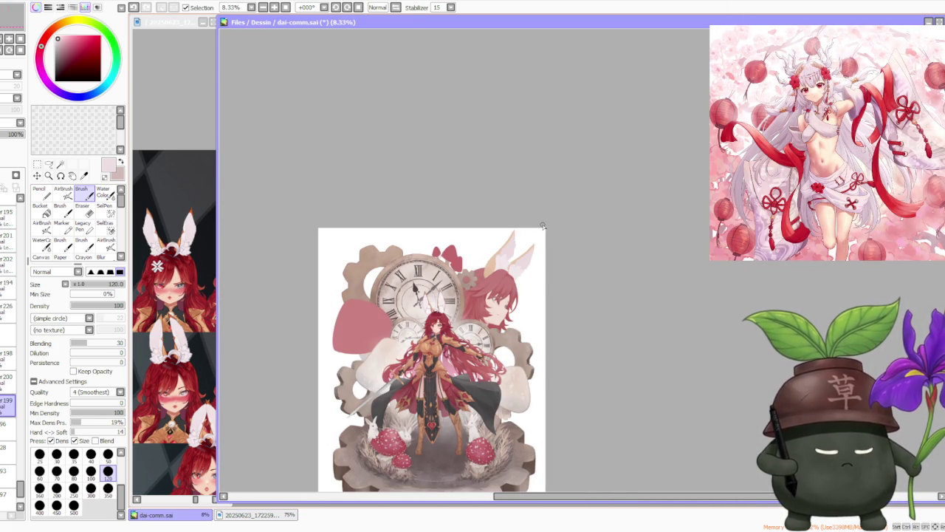
pyautogui.scroll(2, 522, 246)
pyautogui.scroll(2, 527, 227)
pyautogui.scroll(1, 517, 237)
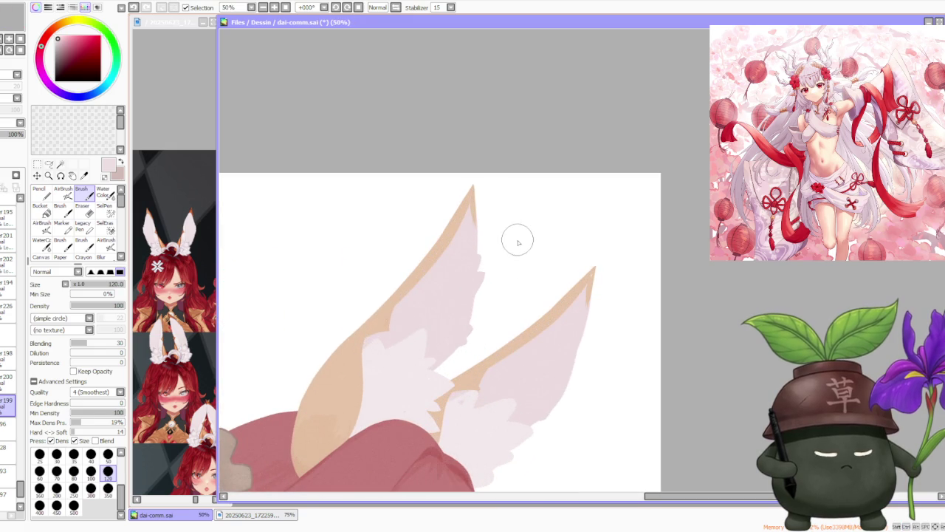
pyautogui.scroll(-1, 512, 252)
pyautogui.scroll(1, 511, 252)
pyautogui.scroll(-1, 511, 254)
pyautogui.scroll(-1, 509, 252)
pyautogui.scroll(1, 512, 257)
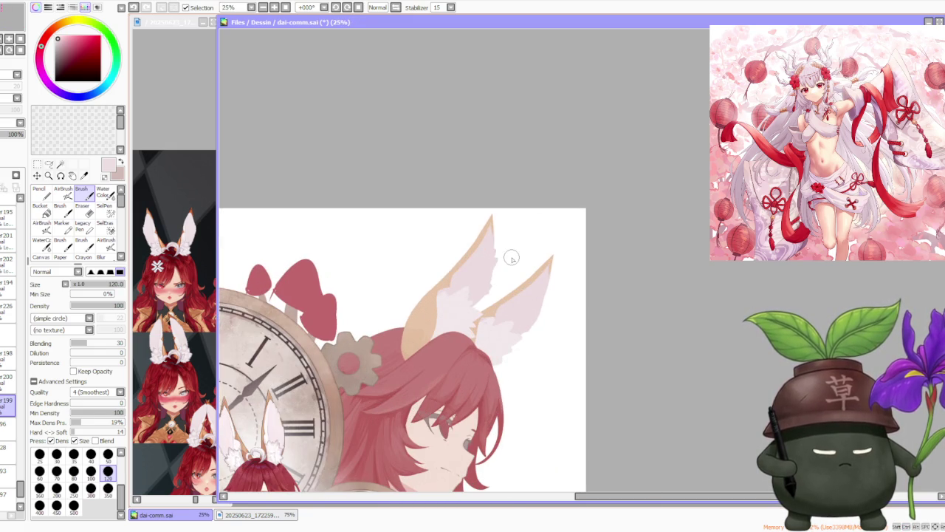
pyautogui.scroll(-1, 521, 224)
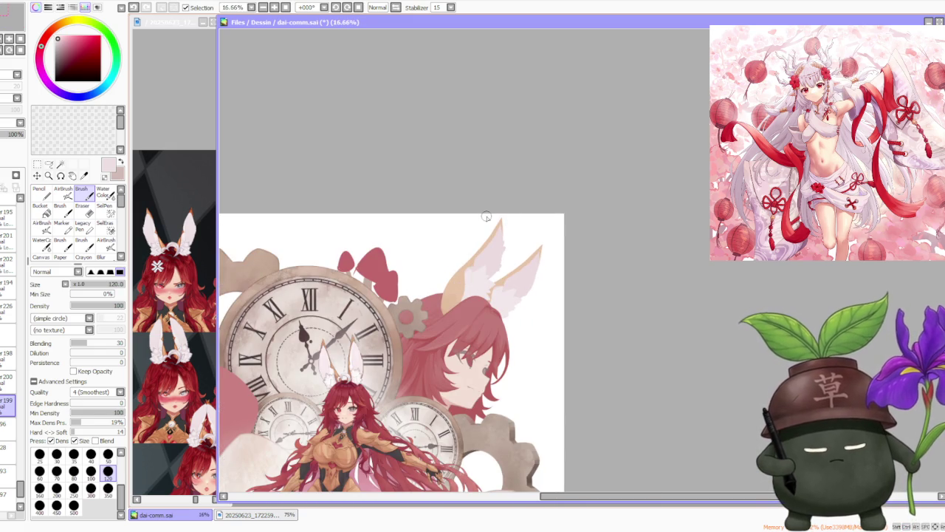
pyautogui.click(7, 379)
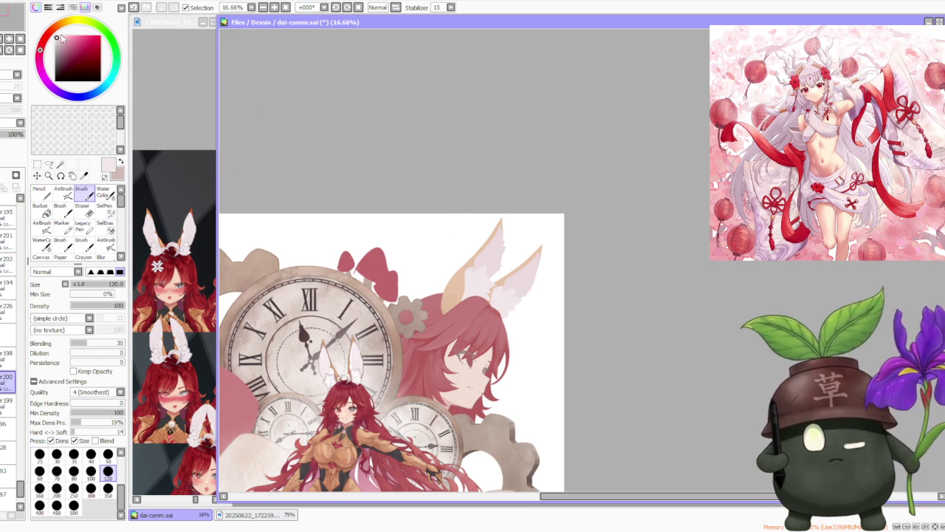
# At brush size 300, undo a stroke on the lower layer and lighten the left ear's beige base.
pyautogui.click(90, 487)
pyautogui.scroll(2, 461, 273)
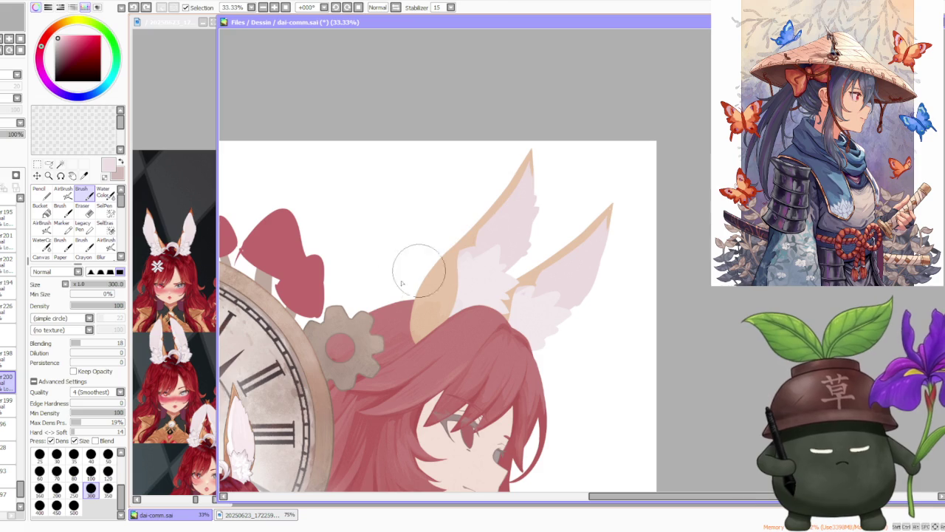
pyautogui.press('Down')
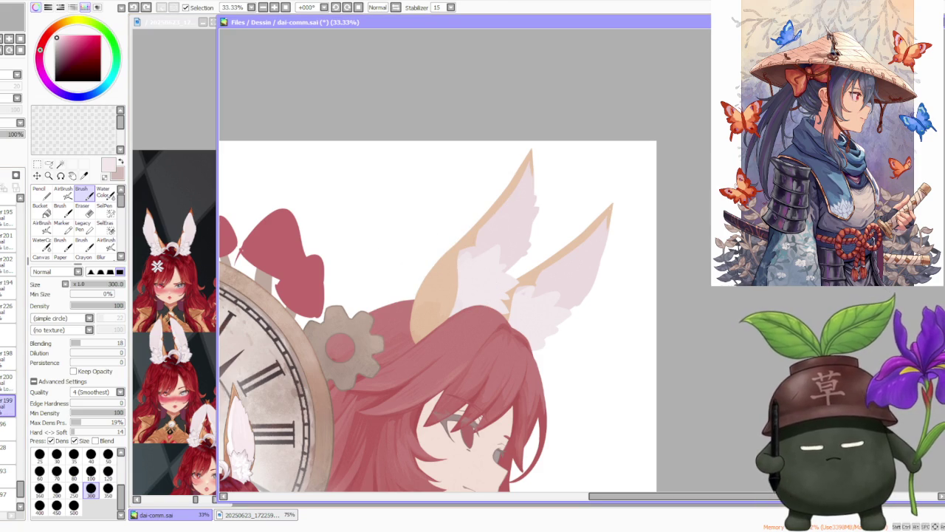
pyautogui.hotkey('ctrl', 'z')
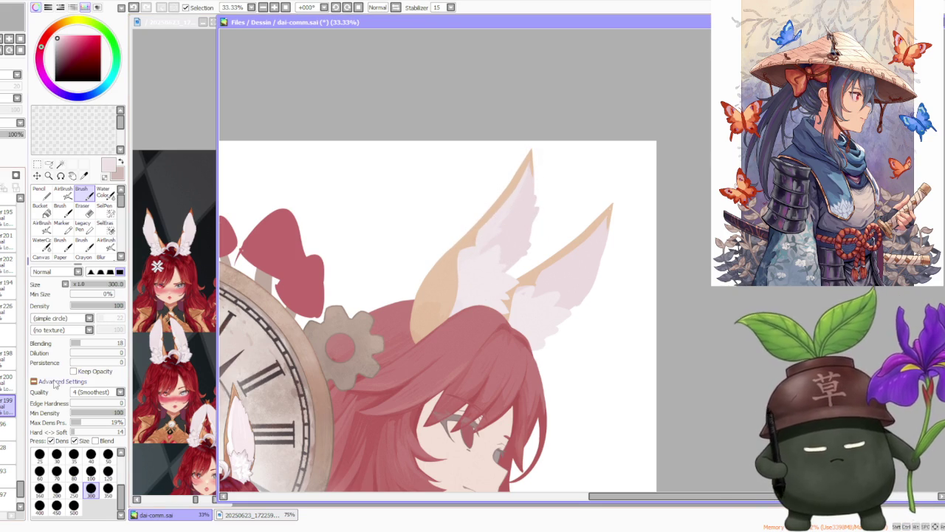
pyautogui.keyDown('ctrl'); pyautogui.keyDown('shift'); pyautogui.click(269, 281); pyautogui.keyUp('shift'); pyautogui.keyUp('ctrl')
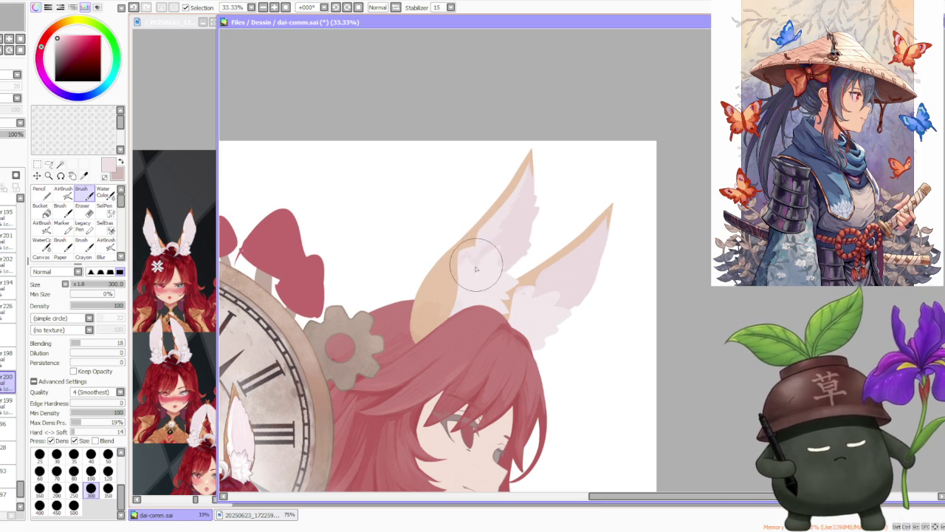
pyautogui.moveTo(467, 269); pyautogui.dragTo(469, 258)
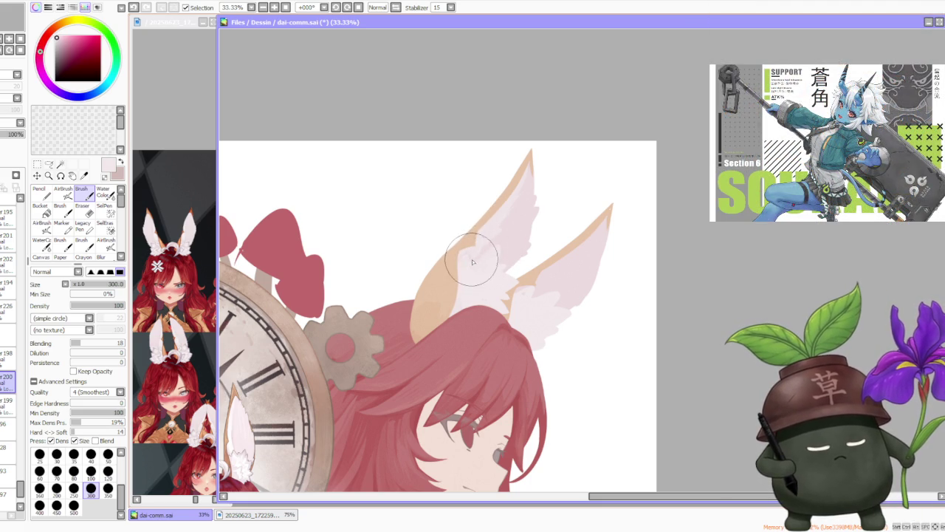
pyautogui.scroll(-3, 556, 209)
pyautogui.scroll(2, 559, 204)
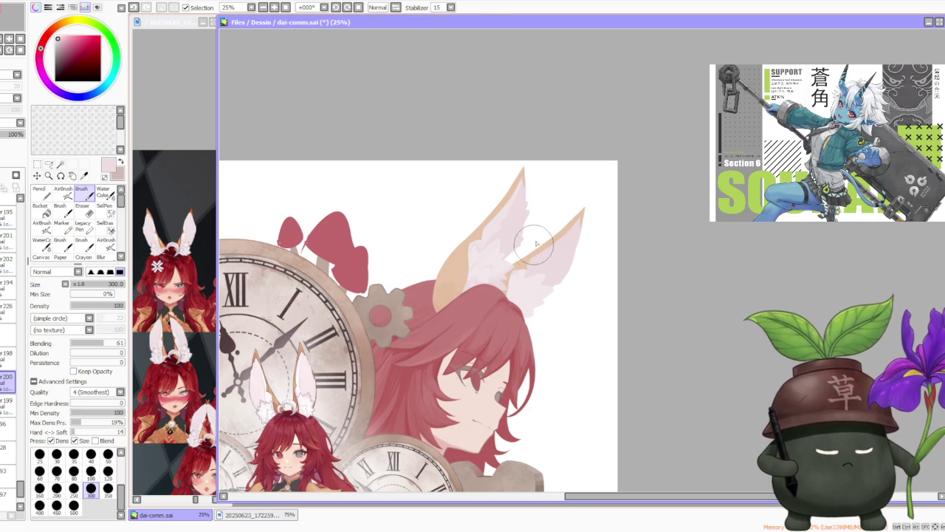
pyautogui.scroll(-2, 535, 247)
pyautogui.scroll(3, 554, 194)
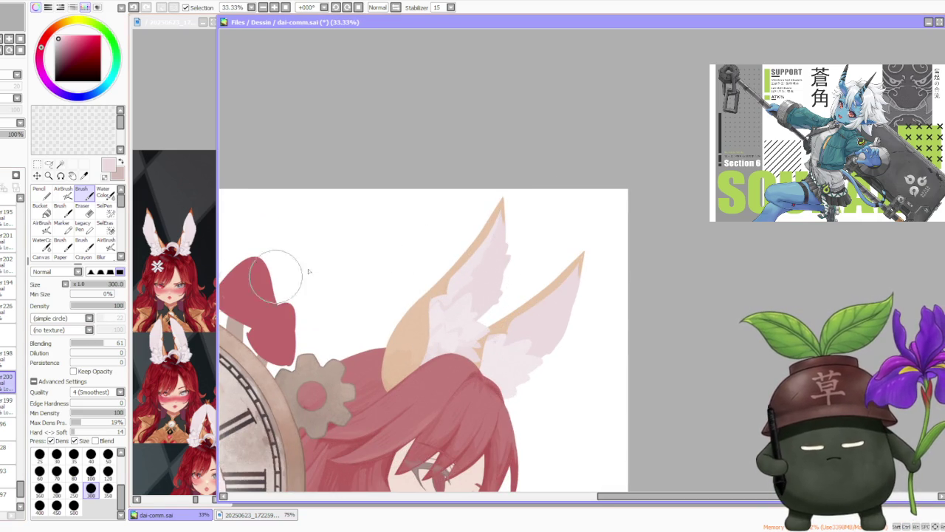
# On the lower inner-ear layer, extend a lighter pale pink fill up the left ear.
pyautogui.click(6, 405)
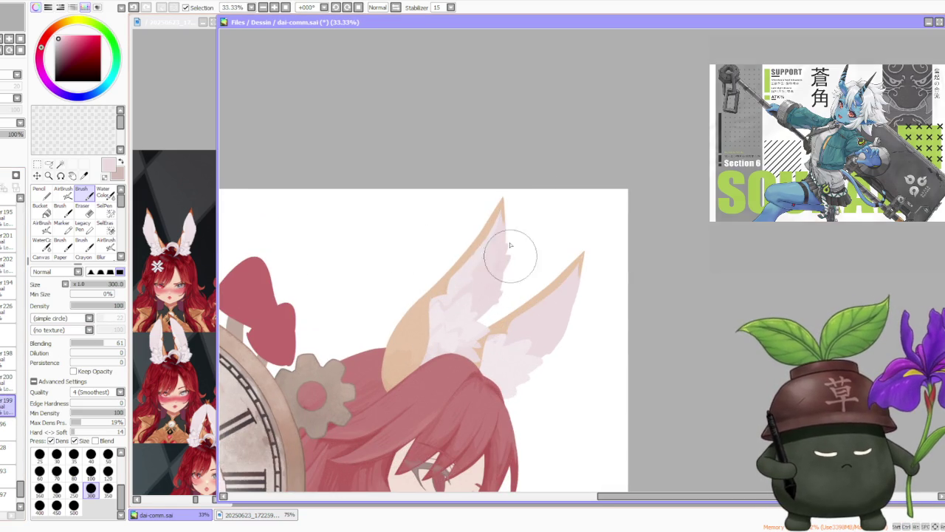
pyautogui.keyDown('alt'); pyautogui.click(451, 313); pyautogui.keyUp('alt')
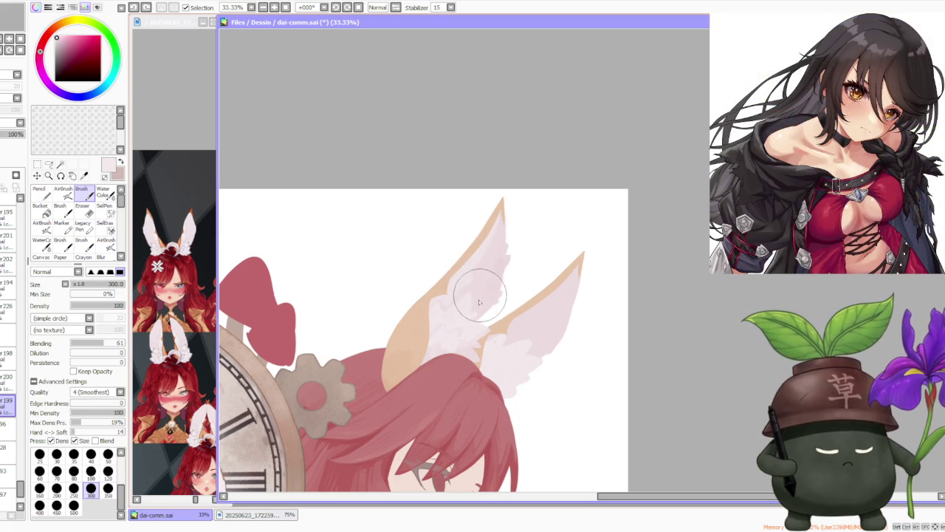
pyautogui.moveTo(480, 300); pyautogui.dragTo(499, 240)
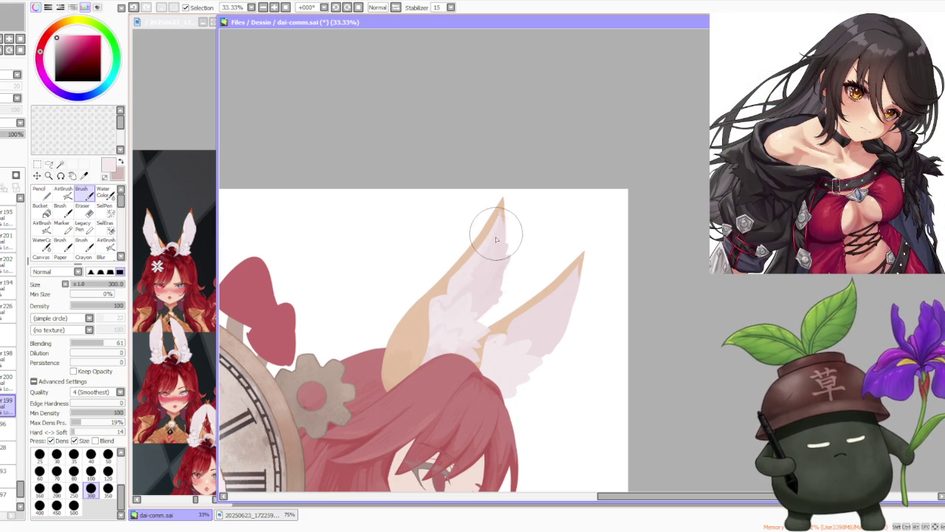
pyautogui.scroll(2, 490, 235)
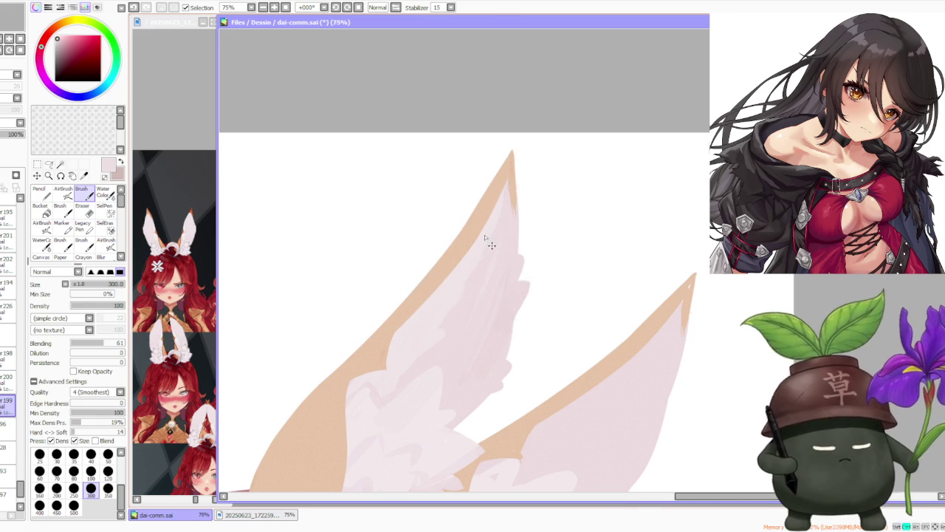
pyautogui.scroll(-2, 517, 221)
pyautogui.scroll(-2, 520, 222)
pyautogui.scroll(-1, 531, 214)
pyautogui.scroll(-1, 546, 215)
pyautogui.scroll(1, 545, 218)
pyautogui.scroll(1, 545, 218)
pyautogui.scroll(-1, 545, 219)
pyautogui.scroll(-1, 546, 219)
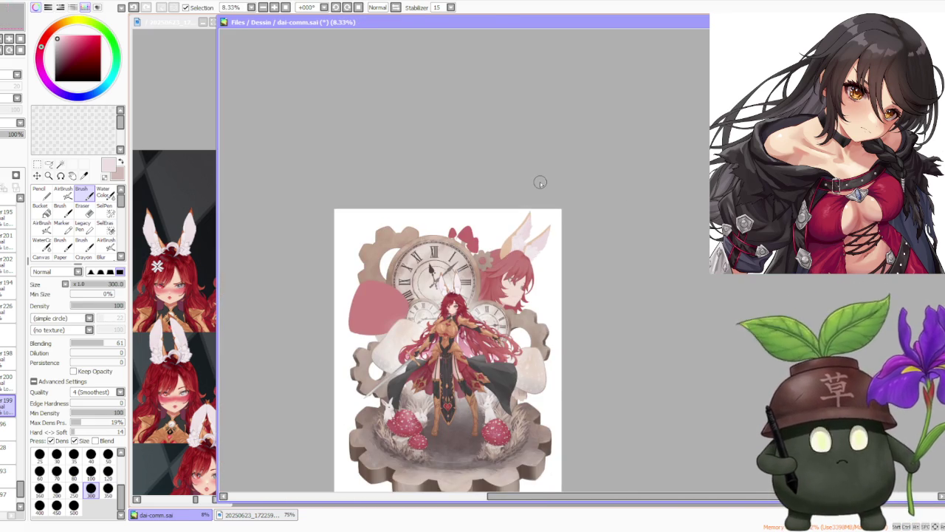
pyautogui.scroll(1, 540, 182)
pyautogui.scroll(-1, 540, 182)
pyautogui.scroll(1, 547, 177)
pyautogui.scroll(1, 562, 174)
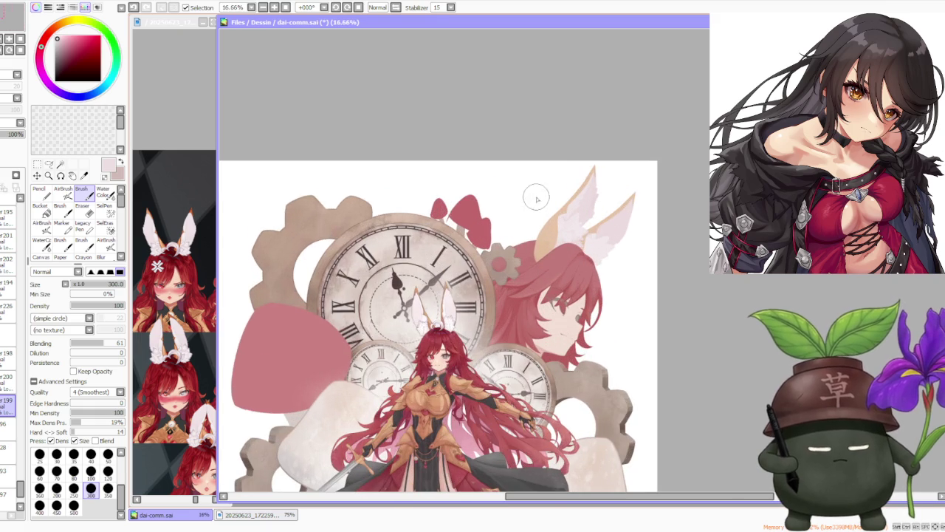
pyautogui.scroll(-1, 592, 170)
pyautogui.scroll(1, 543, 140)
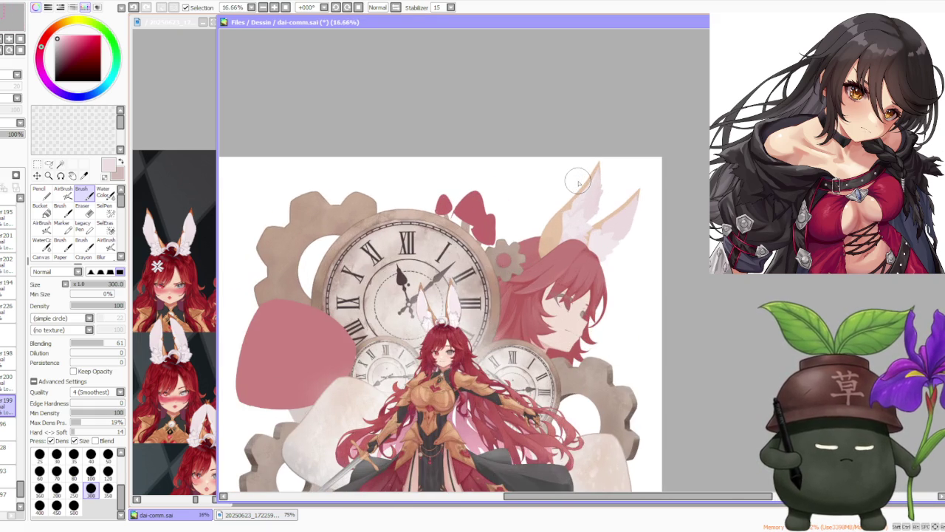
pyautogui.click(397, 9)
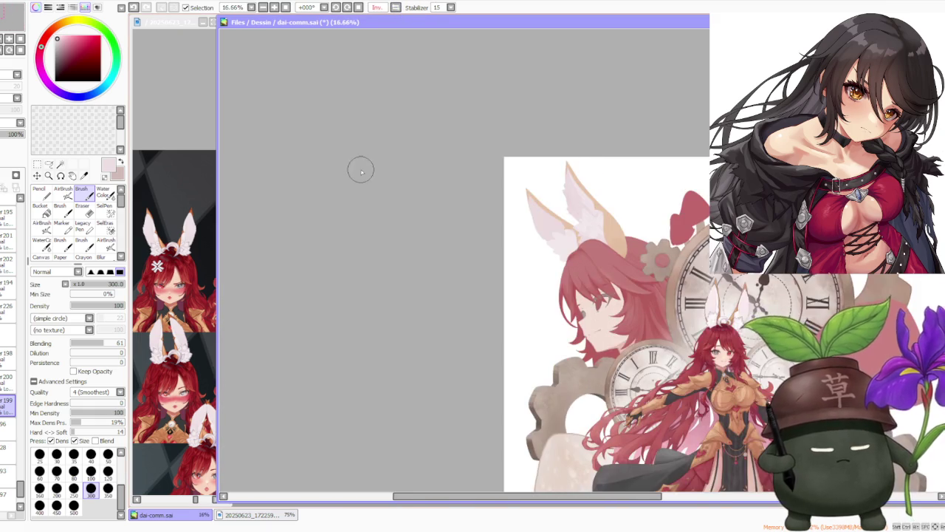
pyautogui.scroll(-2, 414, 181)
pyautogui.scroll(1, 609, 159)
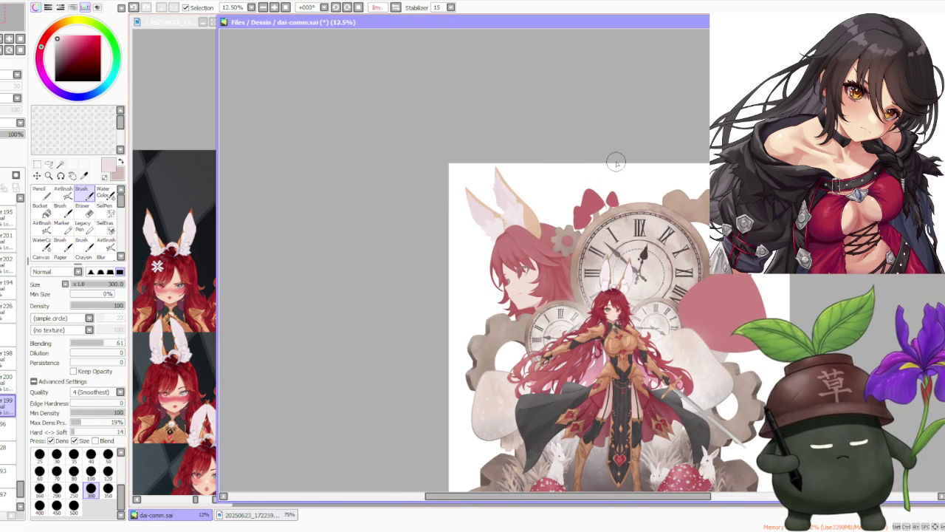
pyautogui.click(378, 8)
pyautogui.scroll(-1, 633, 209)
pyautogui.scroll(1, 637, 205)
pyautogui.scroll(1, 635, 200)
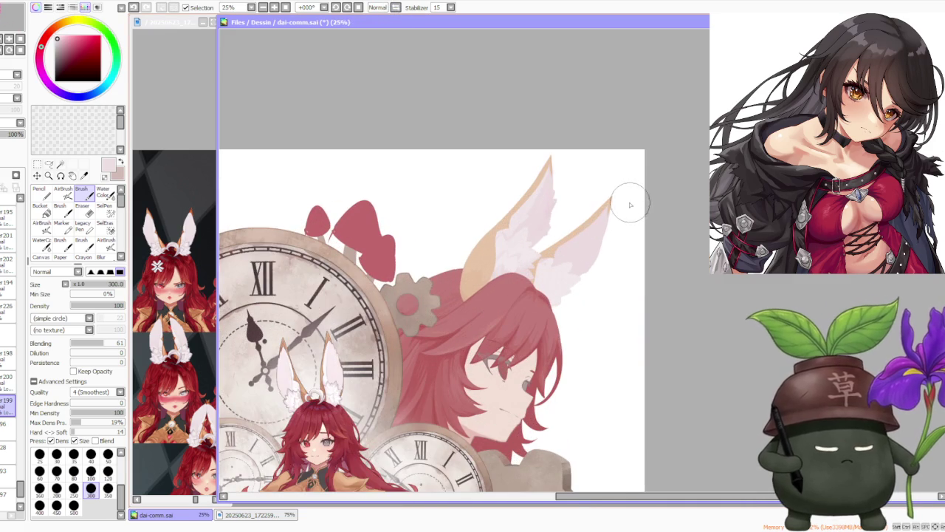
pyautogui.scroll(1, 555, 234)
pyautogui.scroll(1, 554, 234)
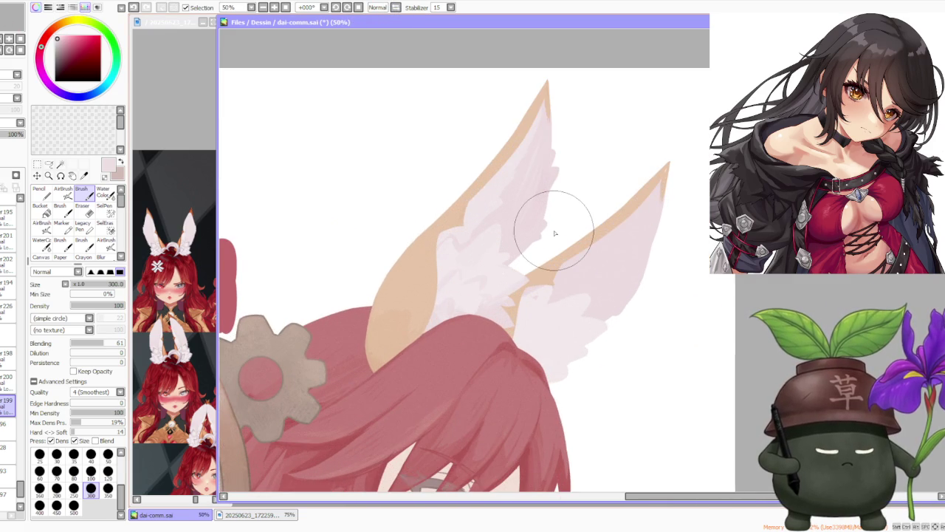
pyautogui.scroll(-2, 555, 233)
pyautogui.scroll(-2, 553, 217)
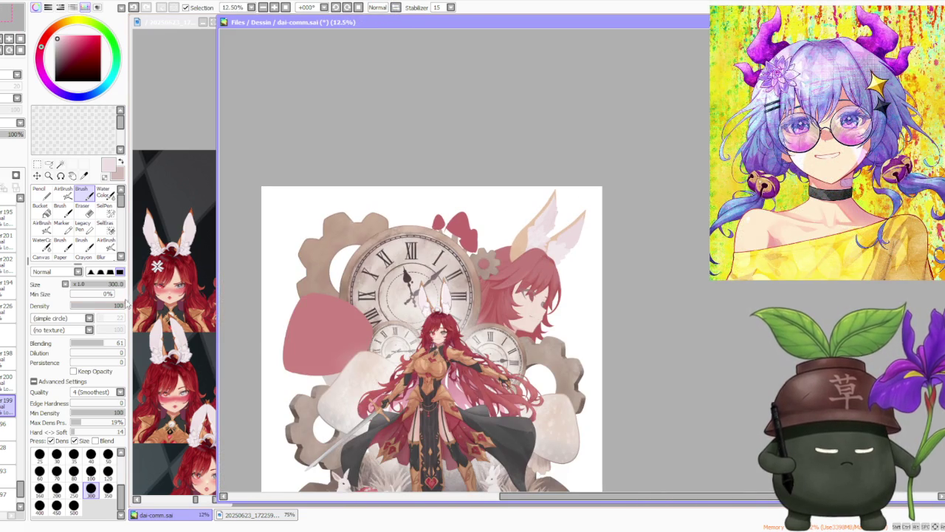
pyautogui.click(8, 356)
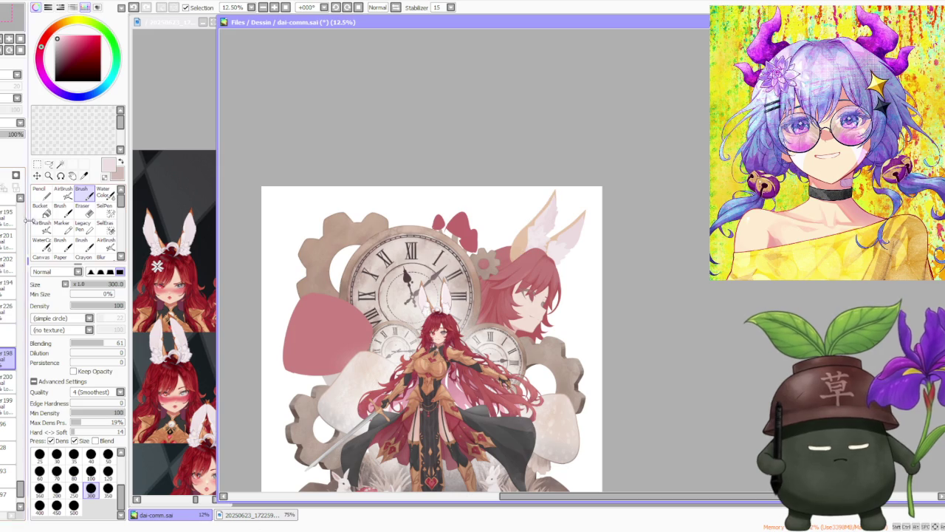
# Eyedrop beige and tan from the ear, lighten them, and paint along the left ear's edge and tip.
pyautogui.keyDown('alt'); pyautogui.click(521, 237); pyautogui.keyUp('alt')
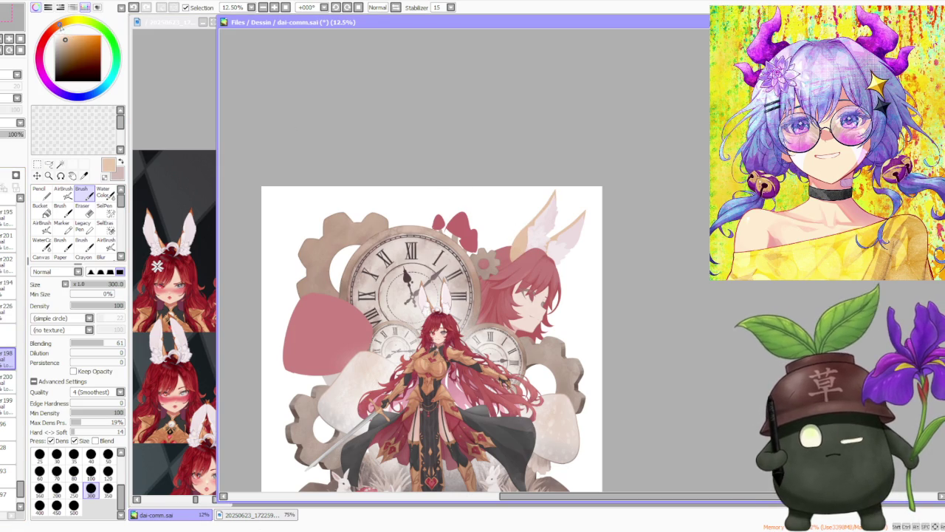
pyautogui.scroll(1, 521, 185)
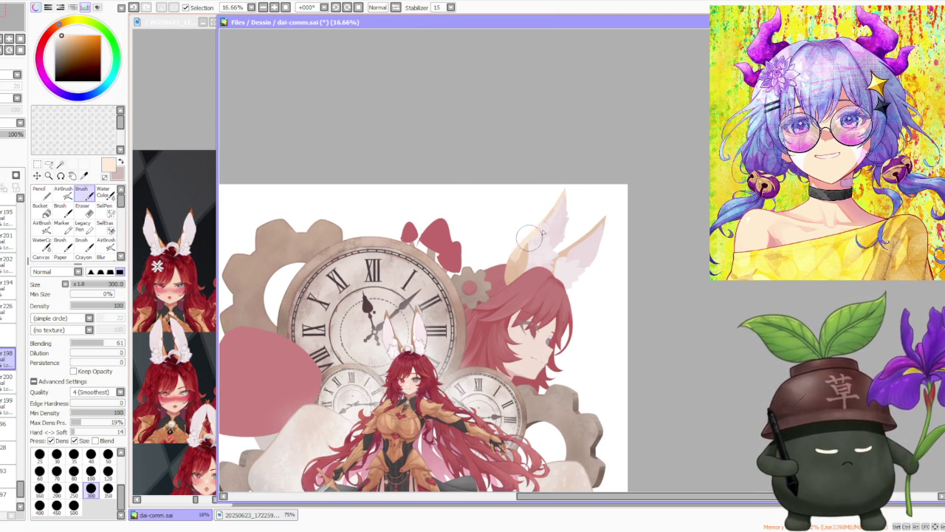
pyautogui.moveTo(553, 200); pyautogui.dragTo(533, 237)
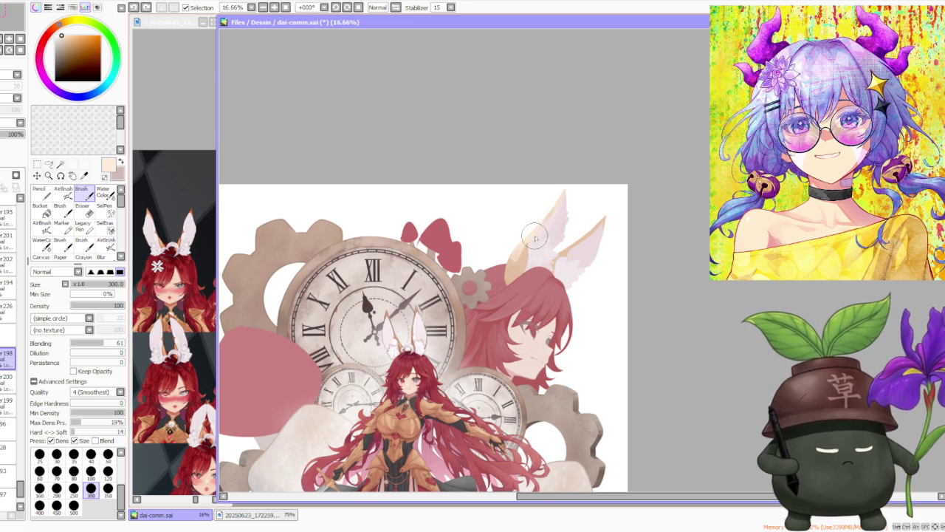
pyautogui.keyDown('alt'); pyautogui.click(515, 264); pyautogui.keyUp('alt')
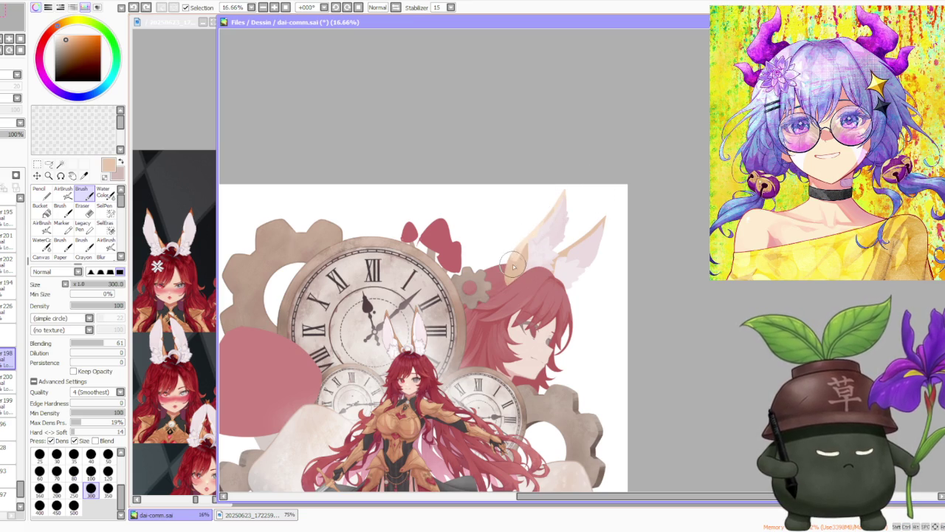
pyautogui.click(66, 36)
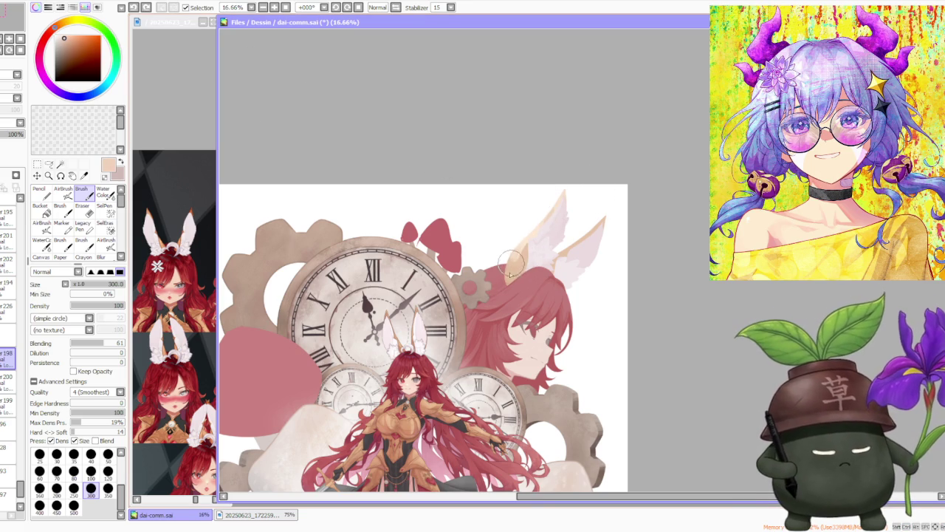
pyautogui.moveTo(509, 270); pyautogui.dragTo(528, 244)
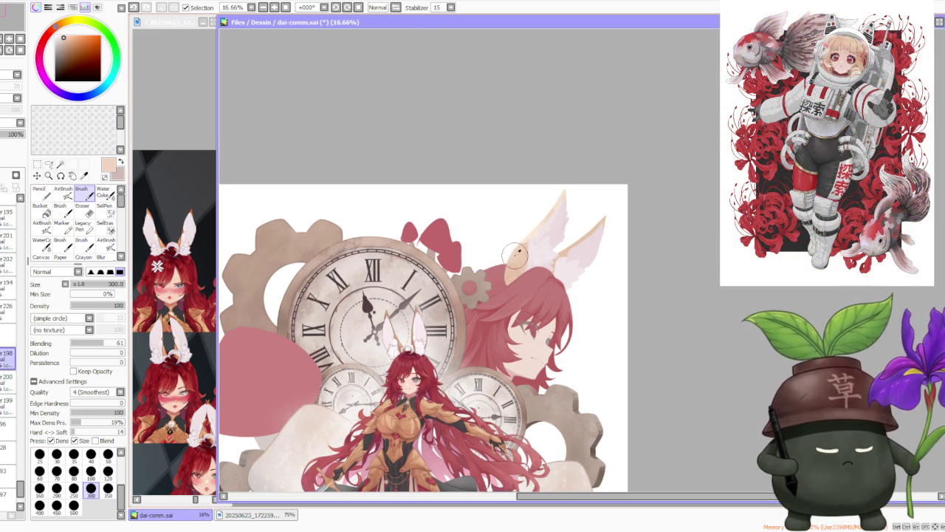
pyautogui.keyDown('alt'); pyautogui.click(526, 234); pyautogui.keyUp('alt')
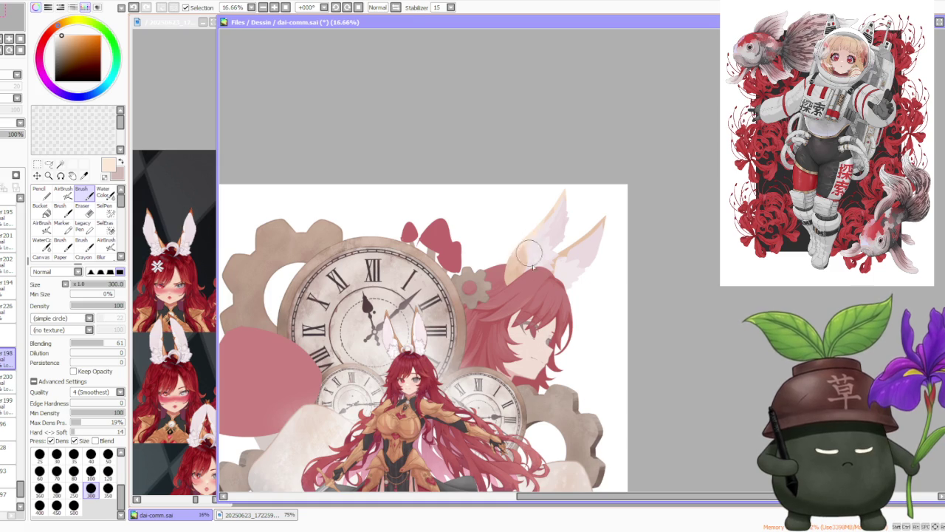
pyautogui.keyDown('alt'); pyautogui.click(515, 259); pyautogui.keyUp('alt')
pyautogui.moveTo(555, 209); pyautogui.dragTo(551, 231)
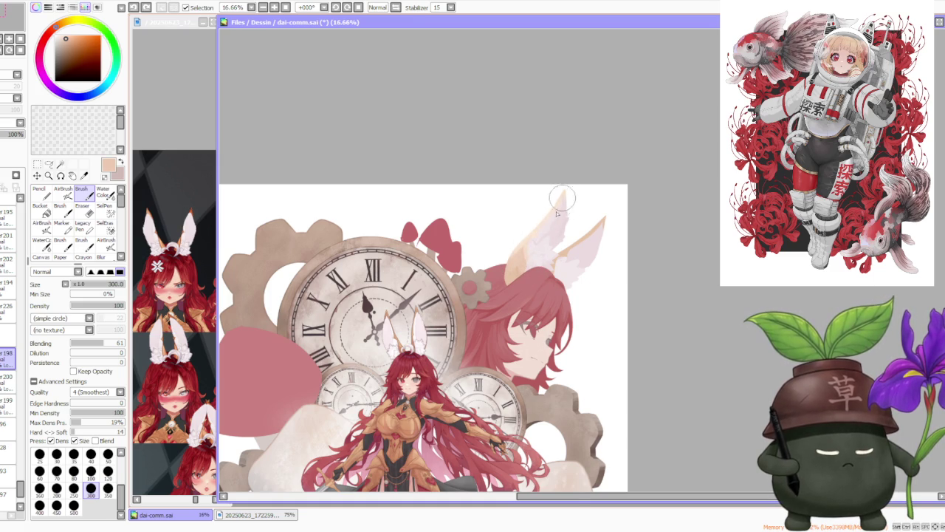
# Sample a lighter peach from the ear and fill the left ear's lower part.
pyautogui.scroll(2, 563, 202)
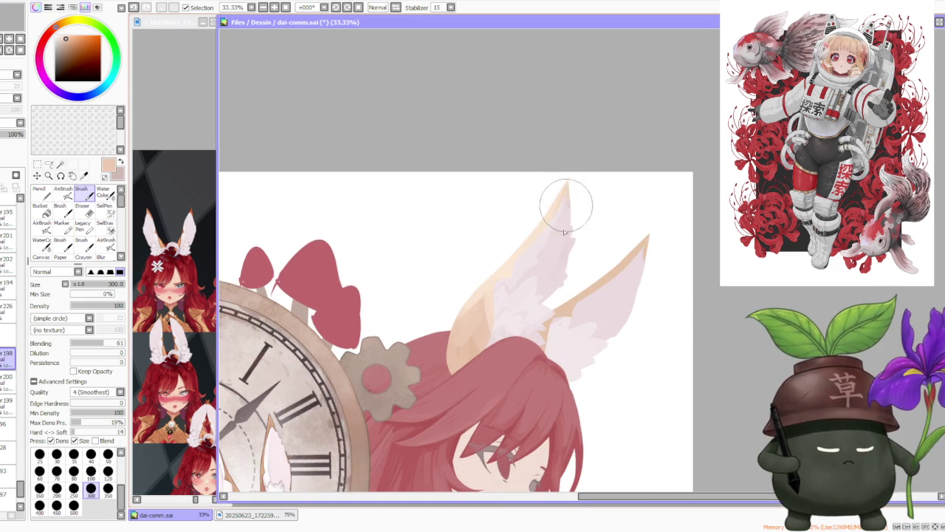
pyautogui.keyDown('alt'); pyautogui.click(545, 211); pyautogui.keyUp('alt')
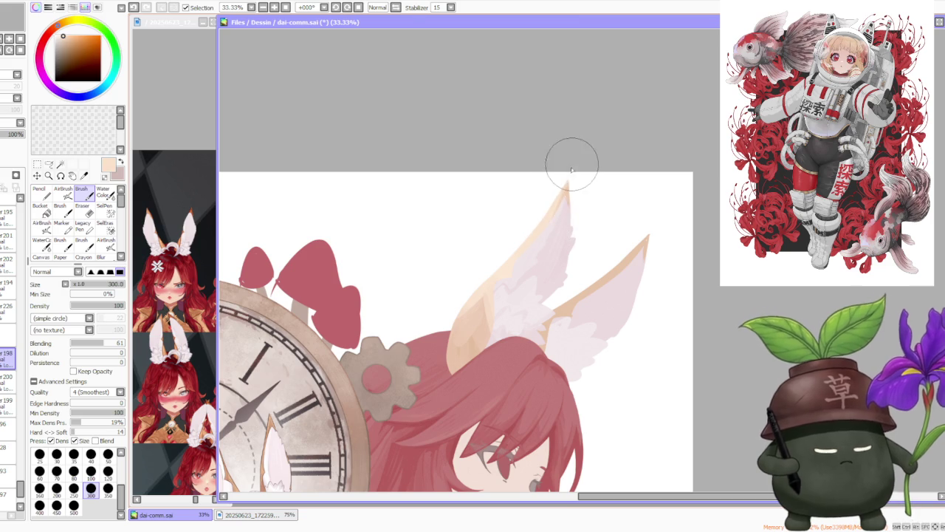
pyautogui.keyDown('alt'); pyautogui.click(566, 189); pyautogui.keyUp('alt')
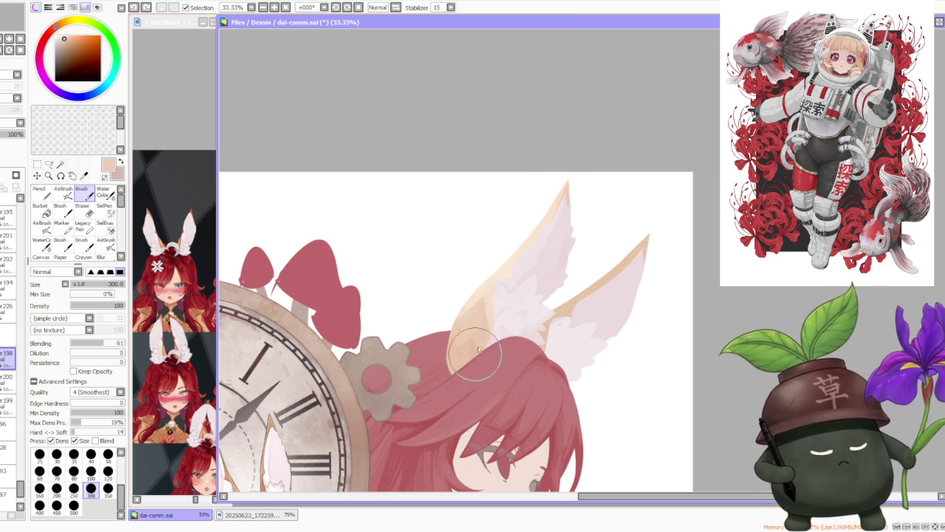
pyautogui.moveTo(477, 357); pyautogui.dragTo(496, 318)
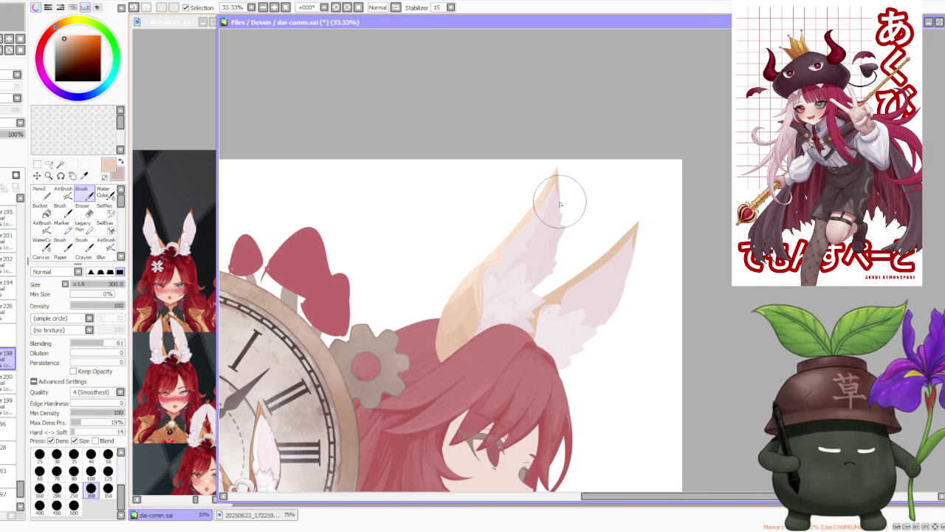
# With a size-120 brush, paint peach from the ear base over its red edge.
pyautogui.keyDown('alt'); pyautogui.click(454, 323); pyautogui.keyUp('alt')
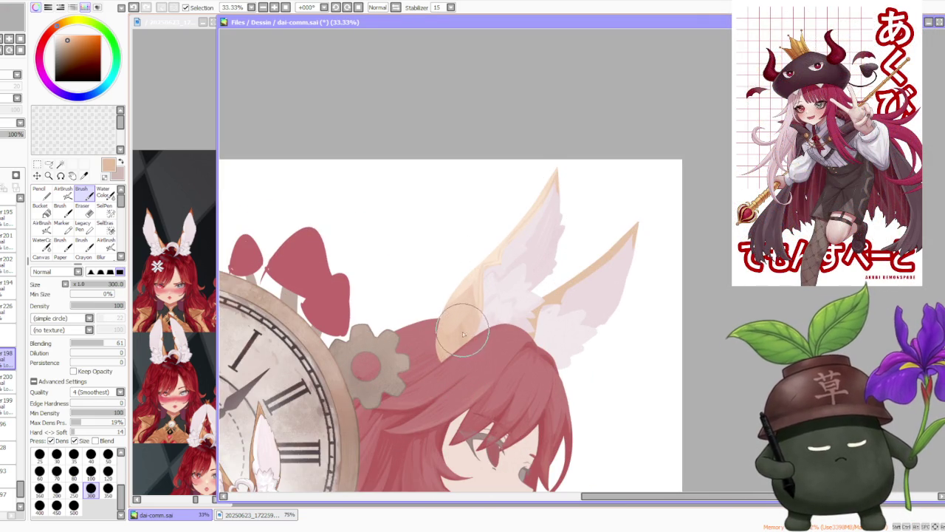
pyautogui.click(107, 470)
pyautogui.scroll(1, 454, 310)
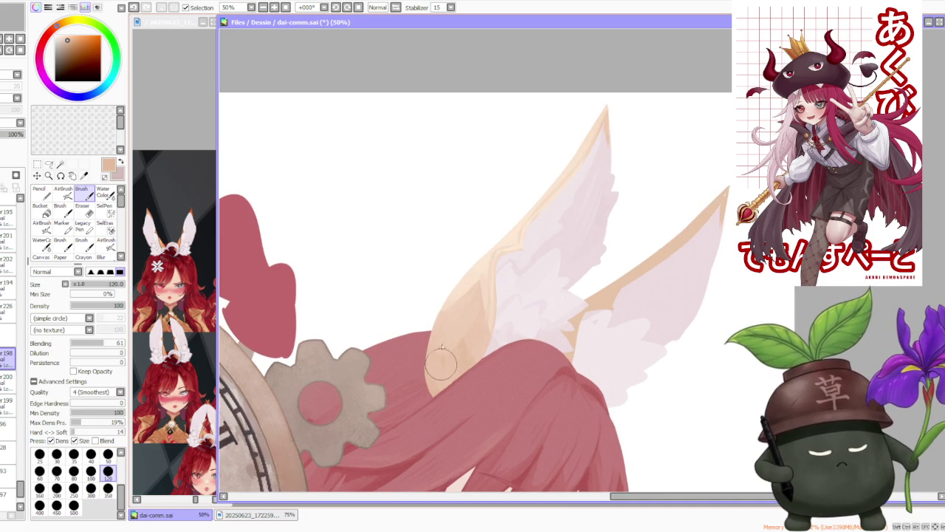
pyautogui.moveTo(441, 367)
pyautogui.mouseDown()
pyautogui.moveTo(447, 325)
pyautogui.moveTo(457, 321)
pyautogui.mouseUp()
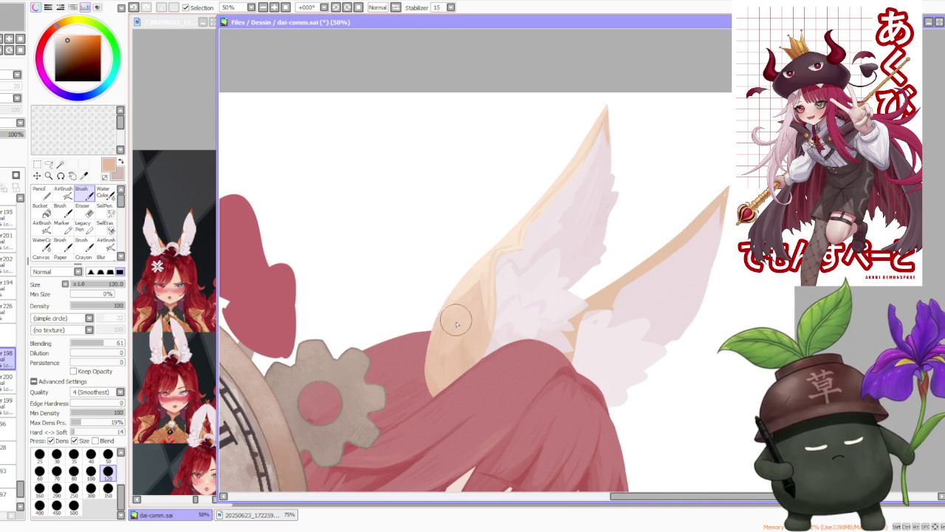
pyautogui.scroll(-3, 546, 224)
pyautogui.scroll(-1, 546, 223)
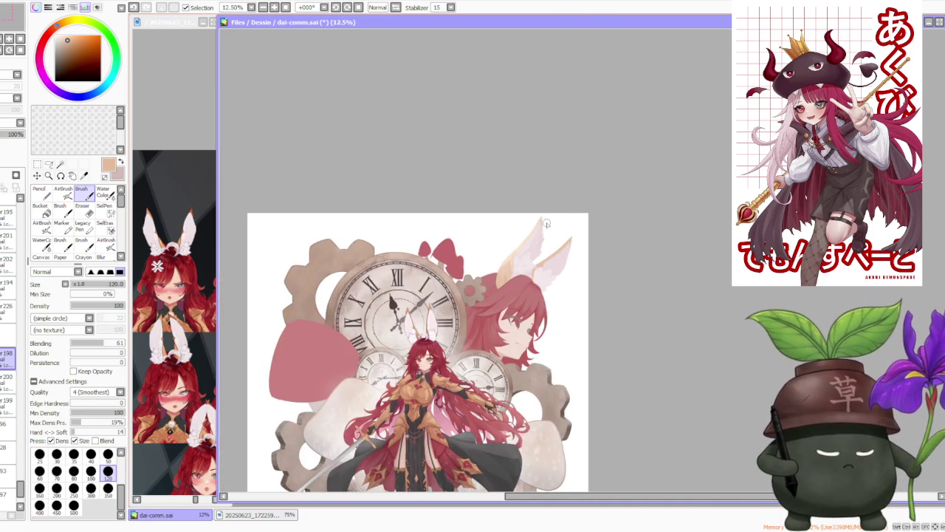
# Review the illustration, hiding and reshowing the portrait's hair to check the ears.
pyautogui.scroll(1, 550, 230)
pyautogui.scroll(1, 558, 224)
pyautogui.scroll(-3, 557, 225)
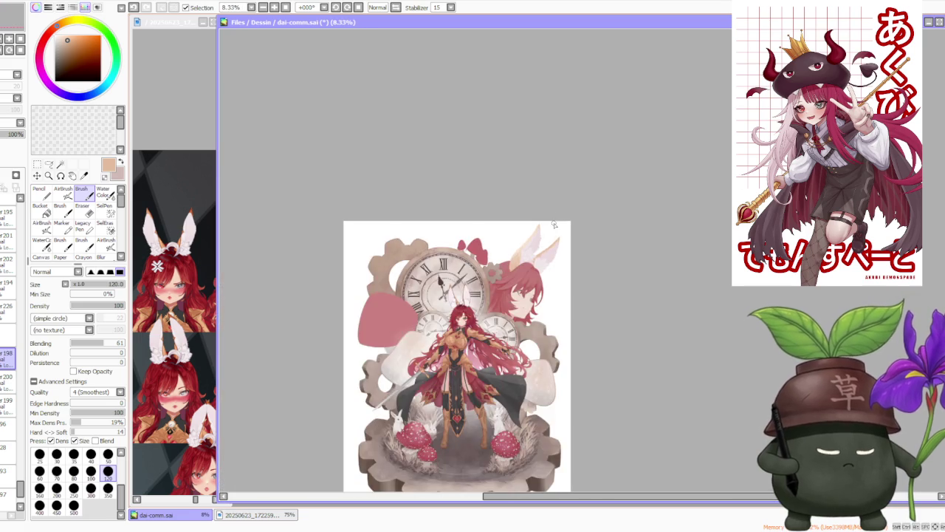
pyautogui.scroll(2, 550, 253)
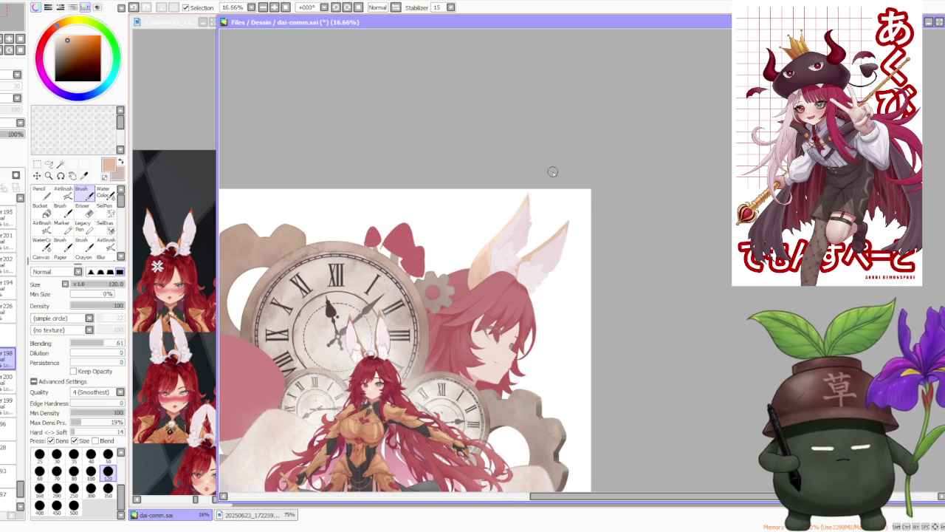
pyautogui.scroll(-2, 645, 99)
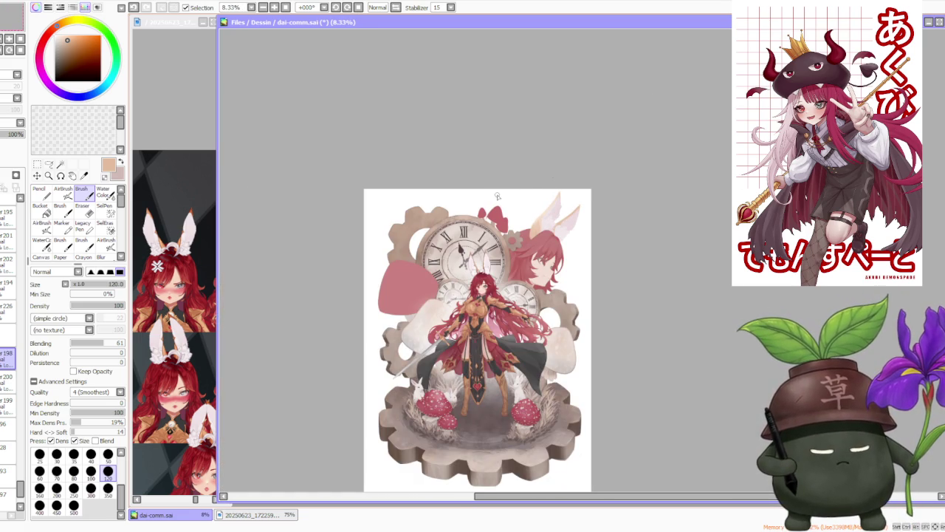
pyautogui.scroll(1, 497, 196)
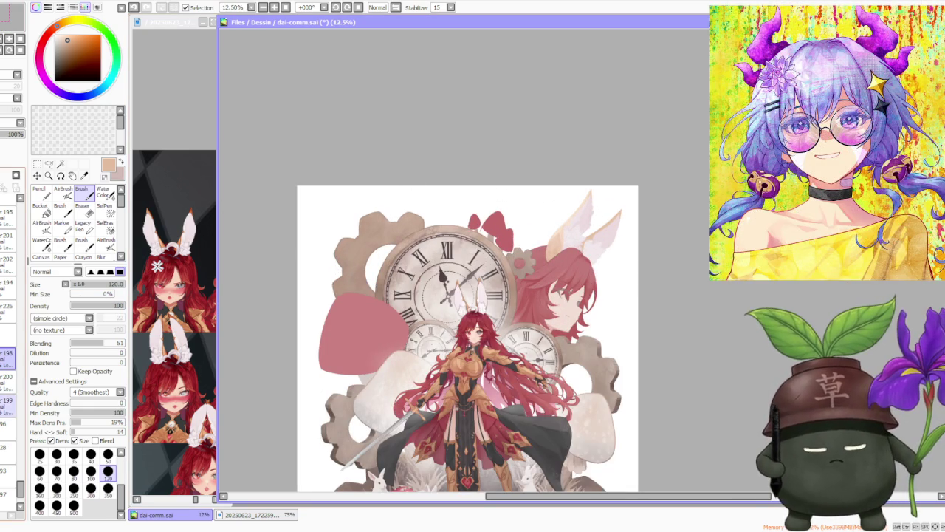
pyautogui.click(8, 429)
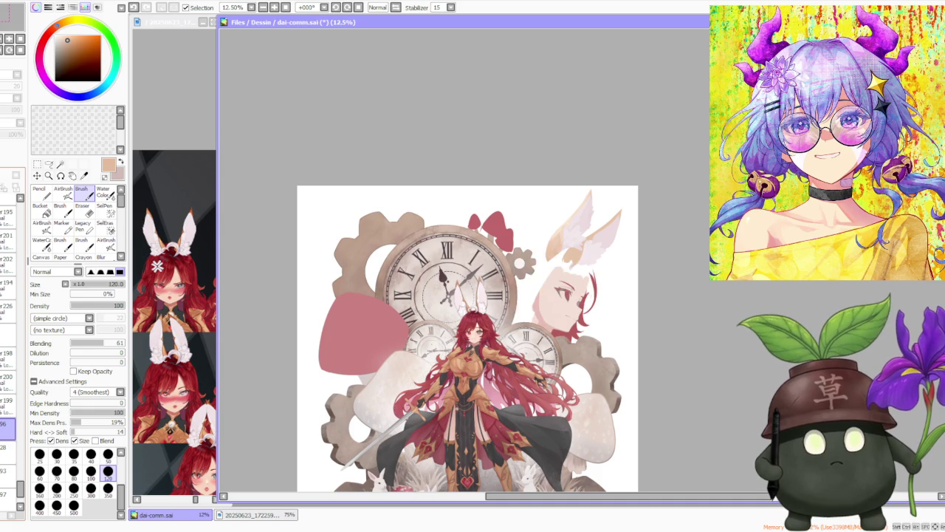
pyautogui.click(7, 336)
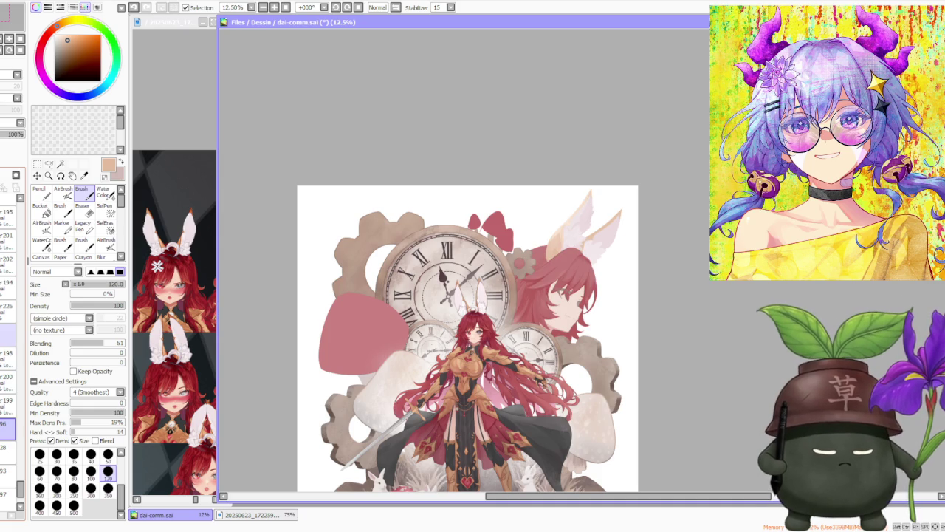
# Reselect the portrait's ear layer and begin rotating it with the Move tool's transform.
pyautogui.click(8, 359)
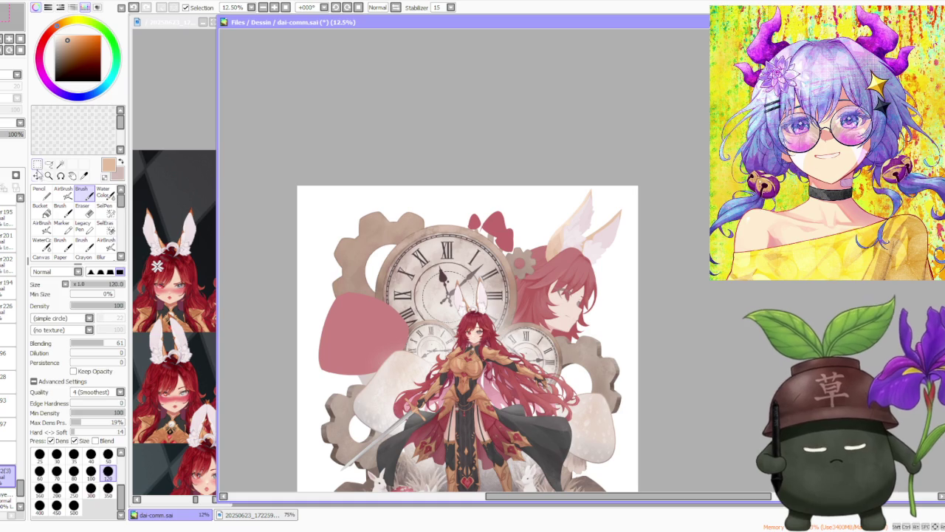
pyautogui.click(37, 175)
pyautogui.click(34, 331)
pyautogui.scroll(2, 562, 217)
# Shift the background portrait's feathered ears slightly right and apply the move.
pyautogui.moveTo(598, 246)
pyautogui.mouseDown()
pyautogui.moveTo(643, 262)
pyautogui.moveTo(659, 245)
pyautogui.moveTo(640, 260)
pyautogui.mouseUp()
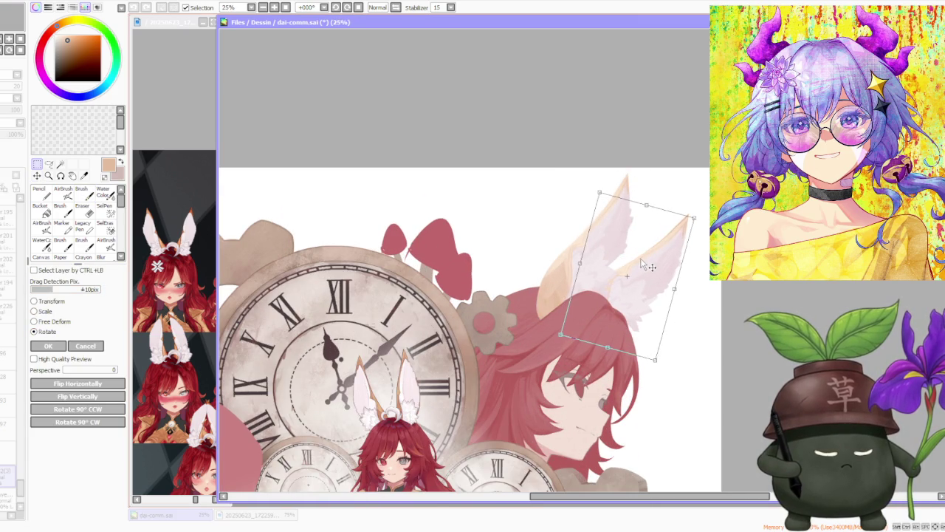
pyautogui.moveTo(640, 260); pyautogui.dragTo(637, 261)
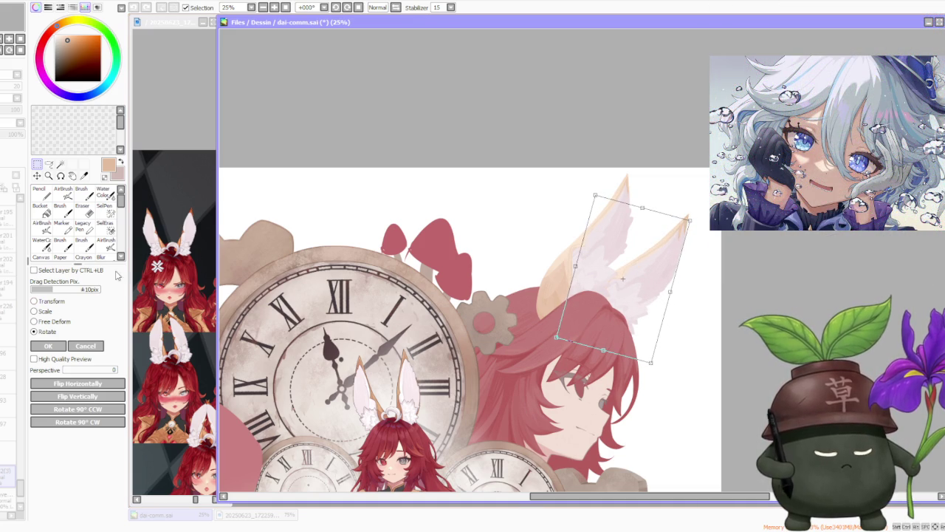
pyautogui.click(56, 345)
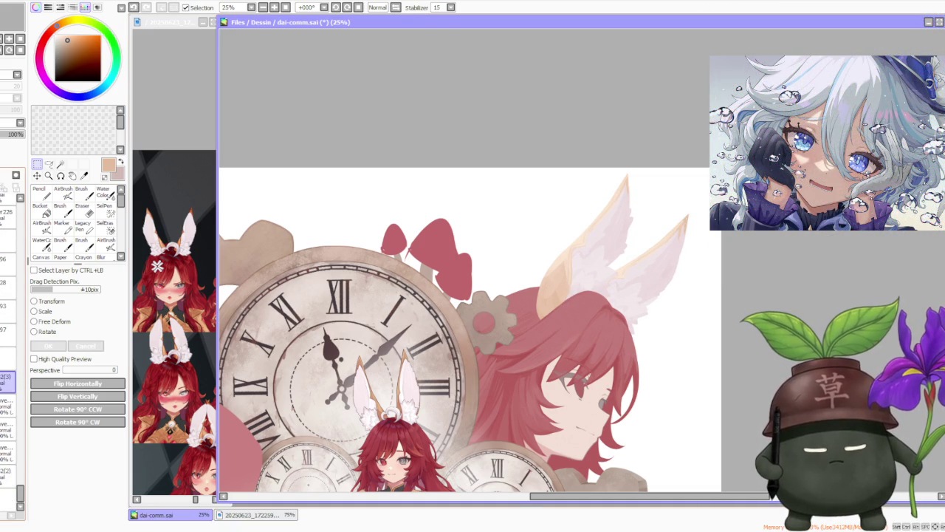
# Enlarge the ears with Layer Transform scaling and rotate them slightly clockwise.
pyautogui.scroll(-1, 662, 257)
pyautogui.scroll(-1, 663, 257)
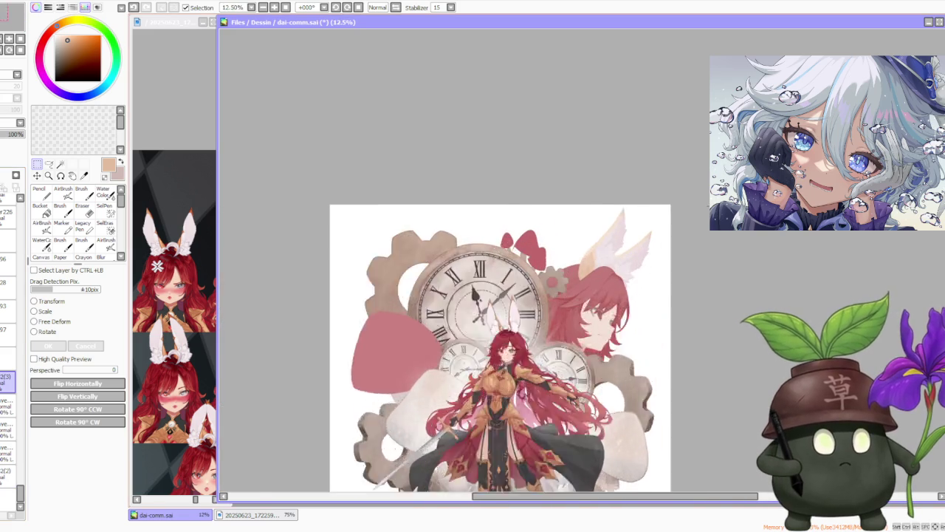
pyautogui.scroll(3, 663, 257)
pyautogui.click(47, 332)
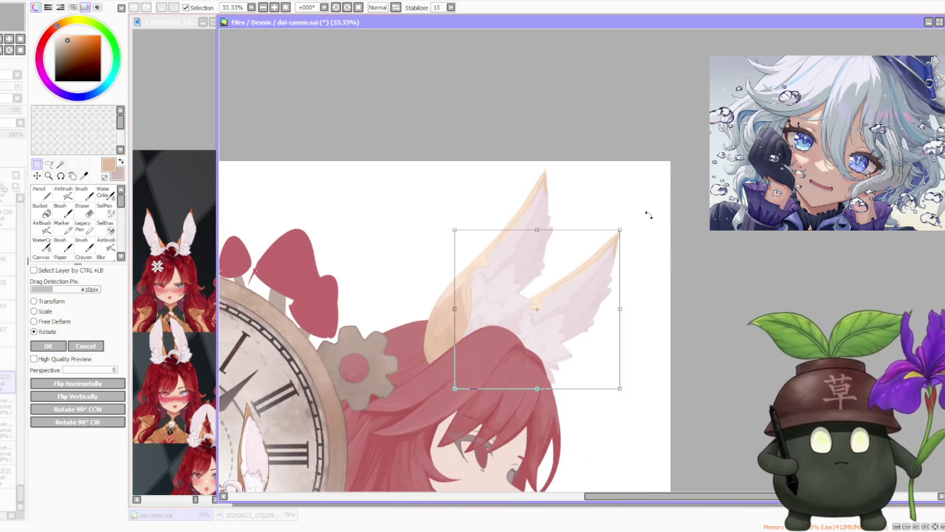
pyautogui.click(45, 311)
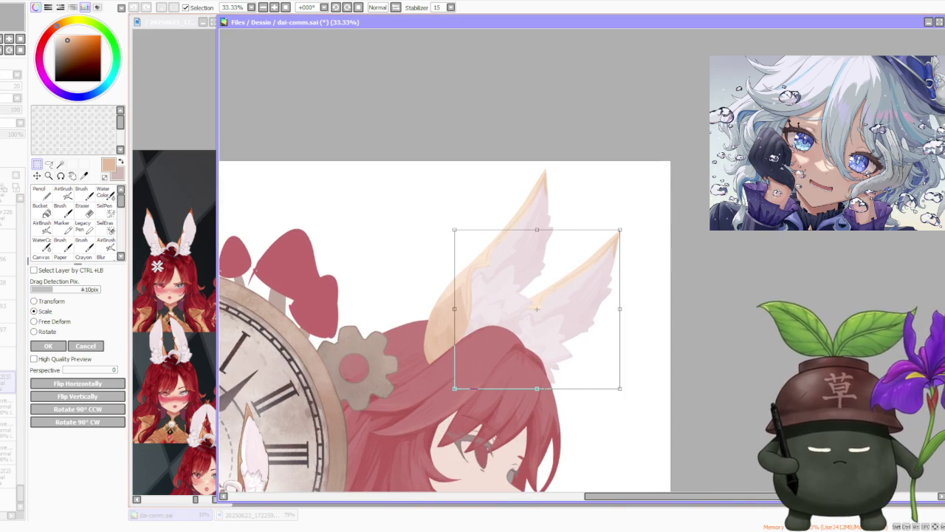
pyautogui.moveTo(618, 228)
pyautogui.mouseDown()
pyautogui.moveTo(604, 271)
pyautogui.moveTo(594, 270)
pyautogui.mouseUp()
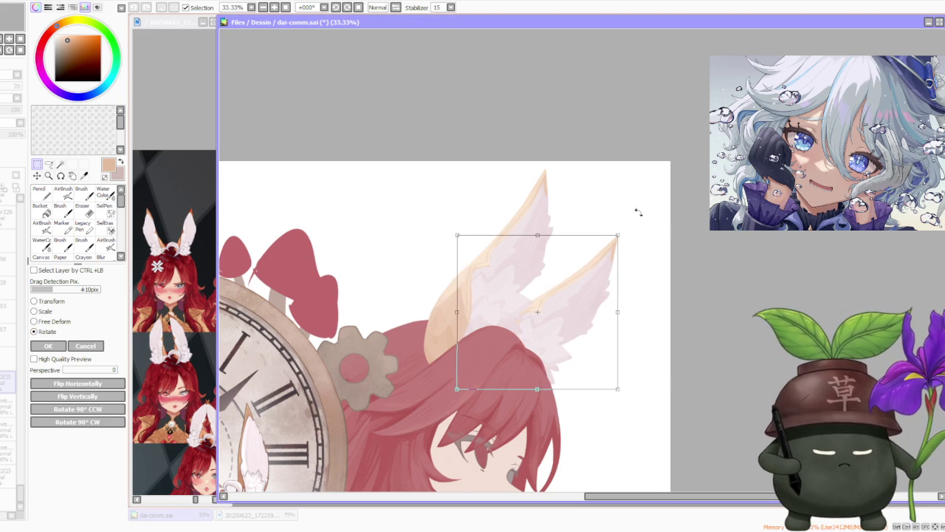
pyautogui.moveTo(574, 267); pyautogui.dragTo(559, 279)
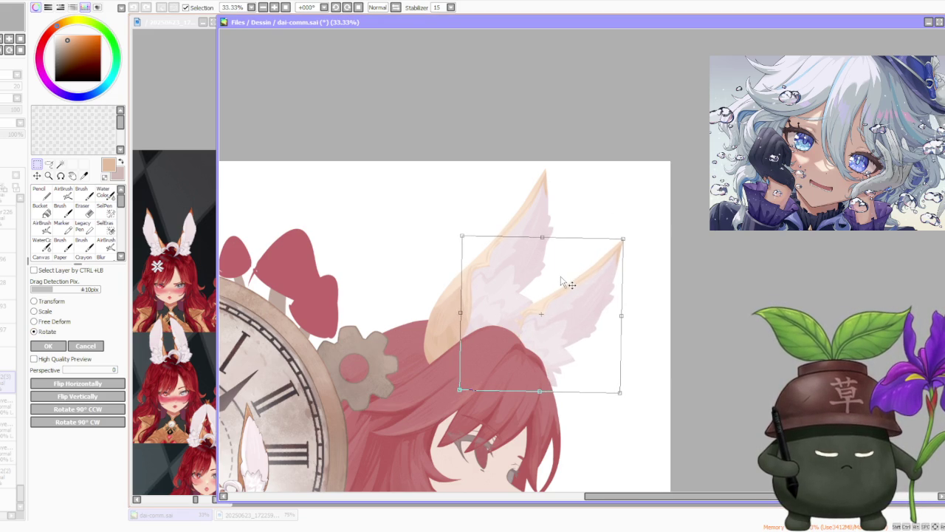
# Nudge the ears down-right, tilt them about 5° clockwise, and apply the transform.
pyautogui.scroll(-1, 607, 295)
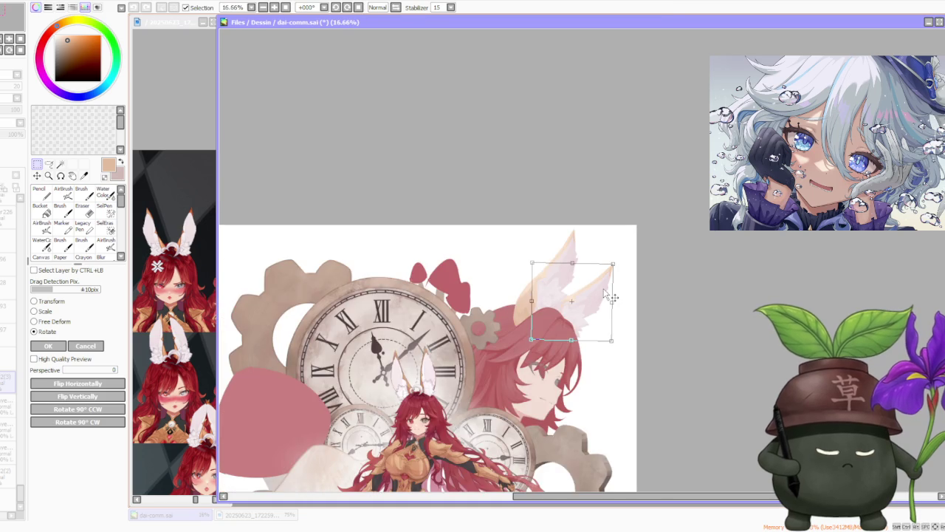
pyautogui.scroll(1, 606, 295)
pyautogui.moveTo(588, 283); pyautogui.dragTo(595, 285)
pyautogui.moveTo(639, 241); pyautogui.dragTo(645, 249)
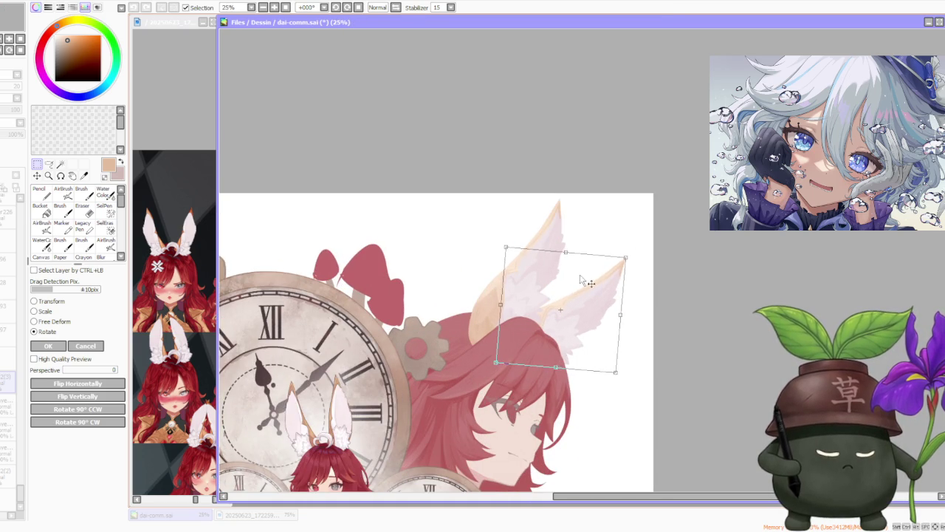
pyautogui.moveTo(588, 280); pyautogui.dragTo(589, 289)
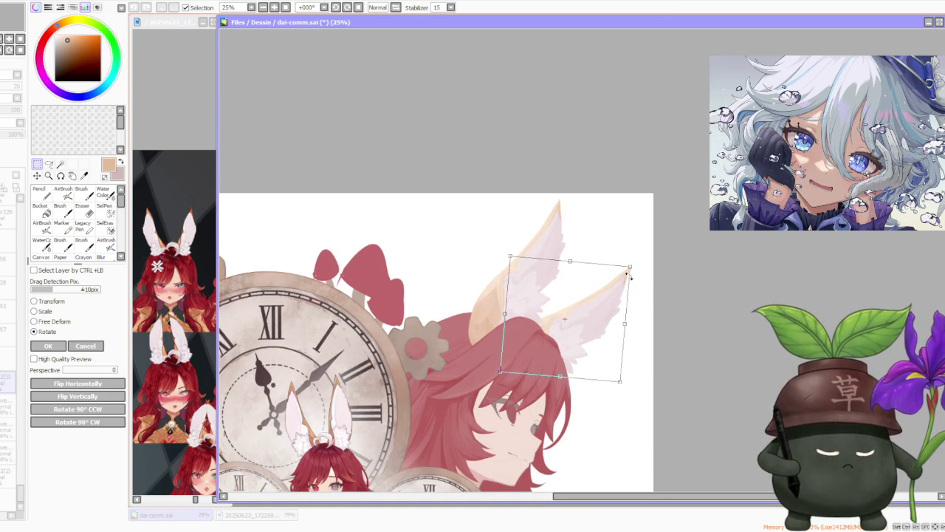
pyautogui.scroll(-2, 598, 233)
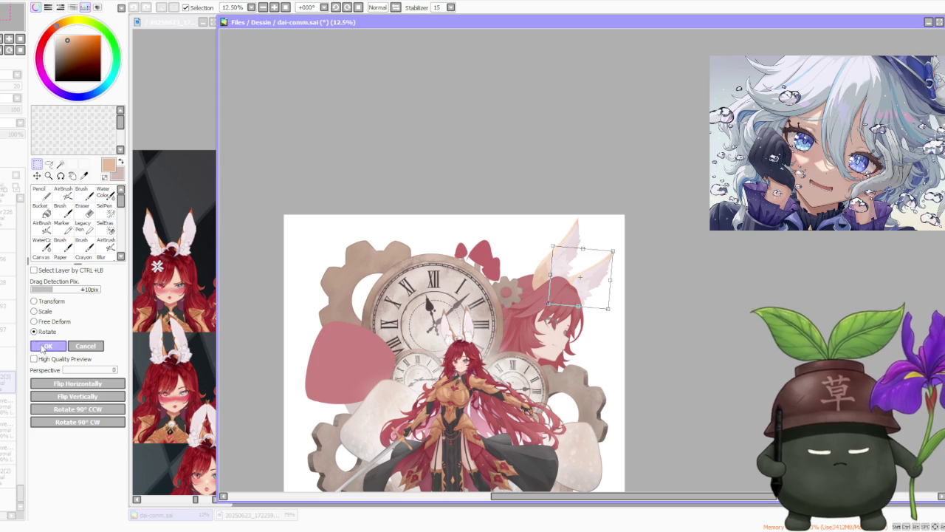
pyautogui.click(38, 346)
# Mirror the canvas view horizontally with the Inv. flip.
pyautogui.click(396, 8)
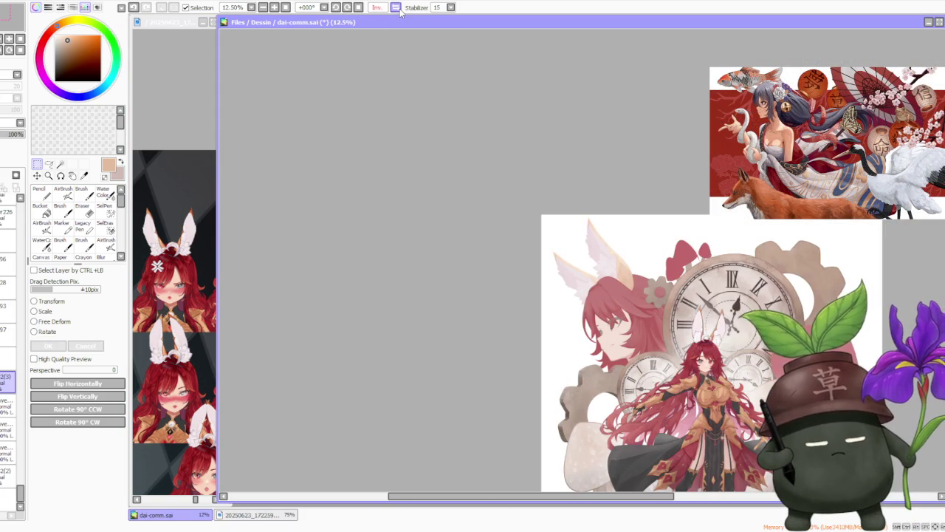
pyautogui.scroll(-2, 433, 186)
pyautogui.scroll(4, 548, 254)
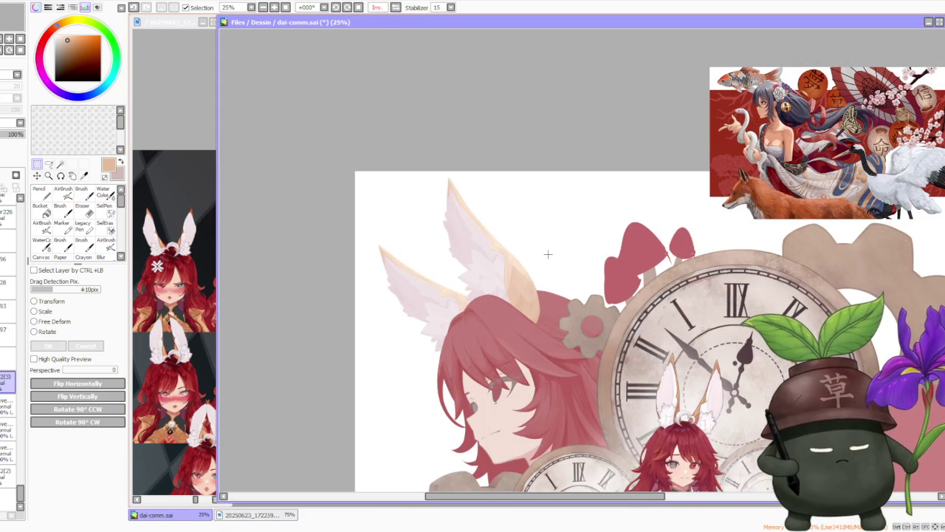
# On the ear layer, dab wing-sampled pale pink onto the smaller feathered ear's lower edge.
pyautogui.click(7, 429)
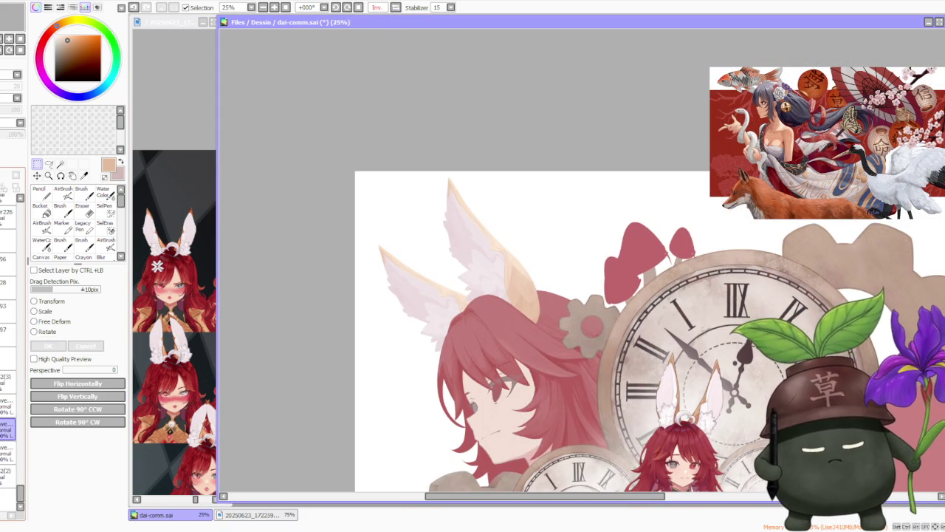
pyautogui.click(85, 194)
pyautogui.scroll(2, 438, 337)
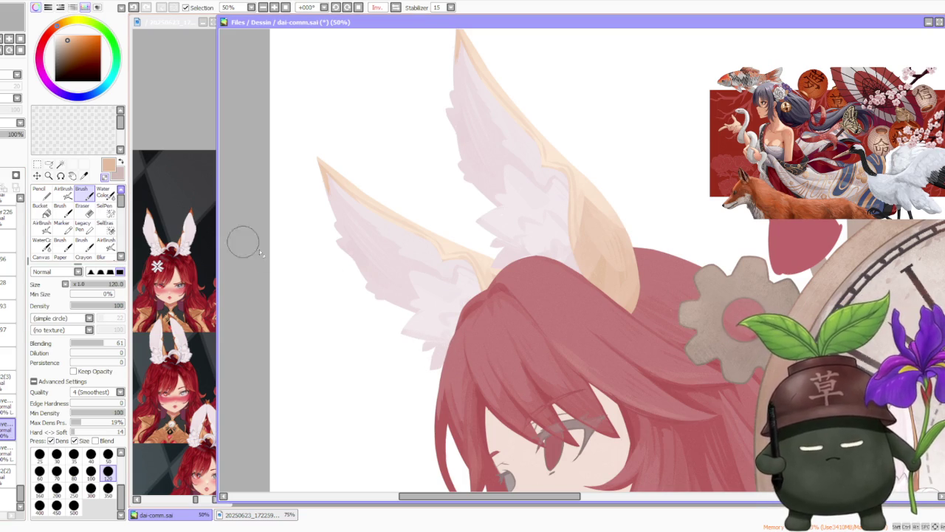
pyautogui.keyDown('alt'); pyautogui.click(411, 319); pyautogui.keyUp('alt')
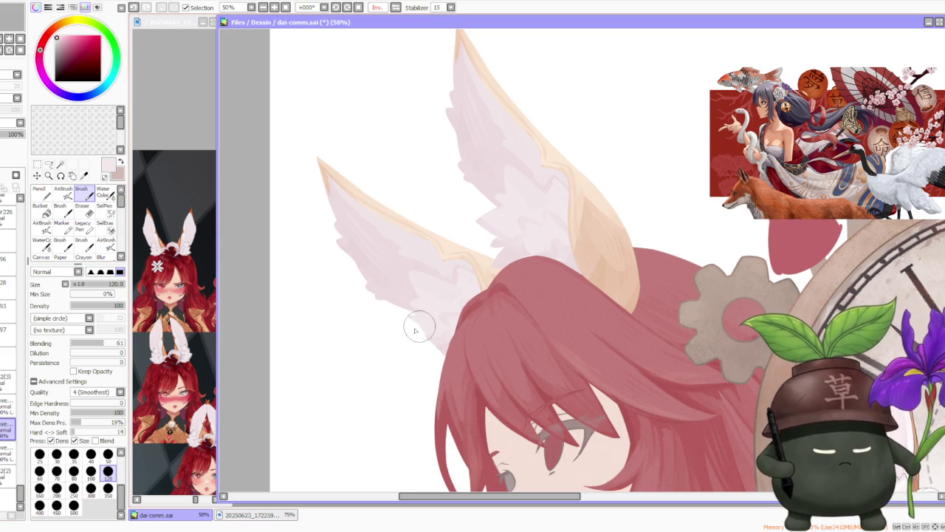
pyautogui.hotkey('ctrl', 'z')
pyautogui.click(409, 337)
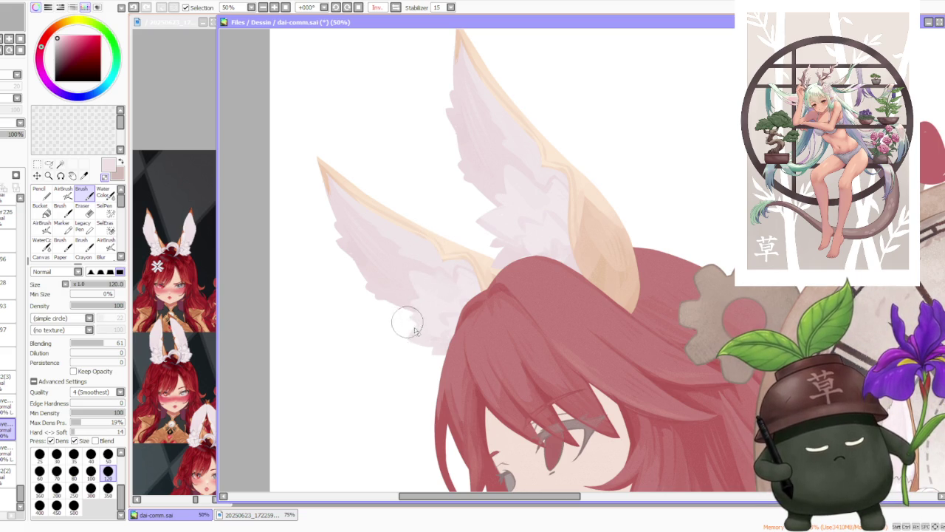
pyautogui.scroll(-2, 427, 189)
pyautogui.scroll(-2, 461, 159)
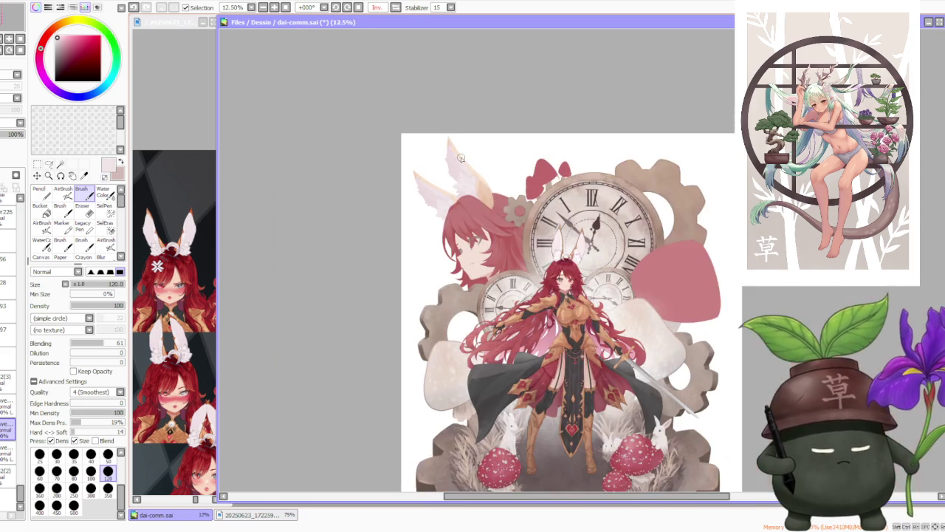
# Scroll through the layer panel and select an earlier layer in the stack.
pyautogui.scroll(3, 453, 130)
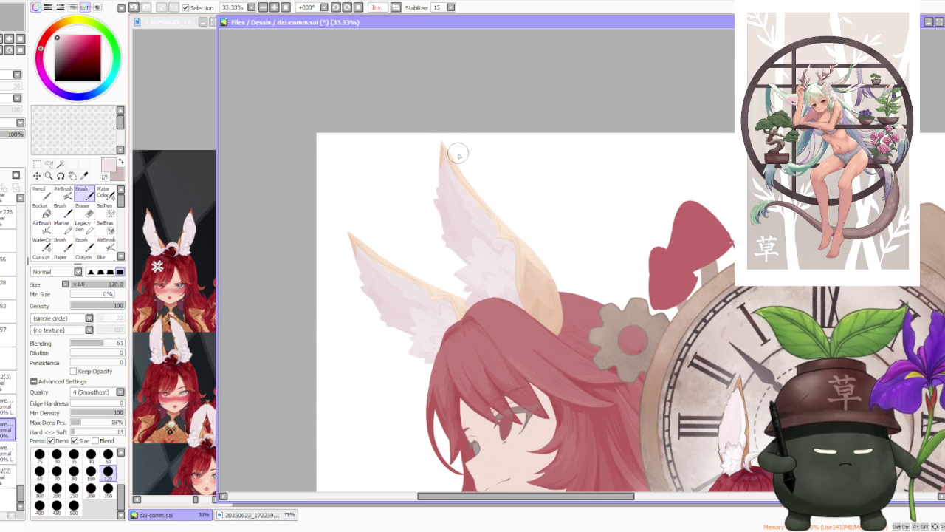
pyautogui.scroll(-3, 458, 153)
pyautogui.scroll(-1, 468, 148)
pyautogui.scroll(2, 475, 122)
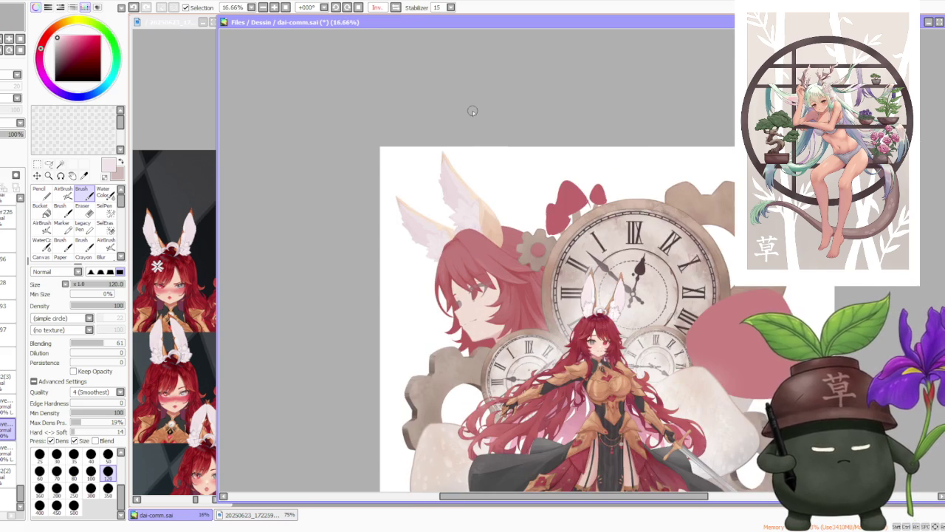
pyautogui.scroll(1, 435, 193)
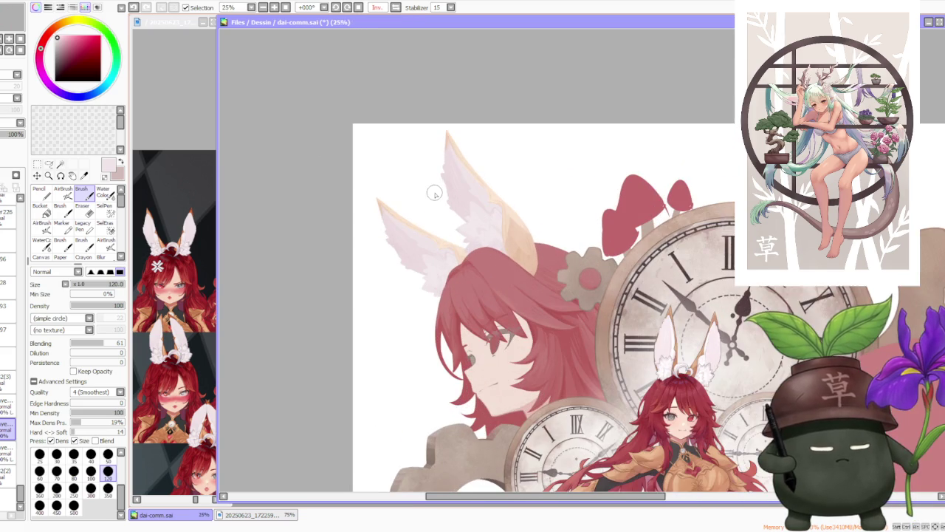
pyautogui.scroll(3, 453, 199)
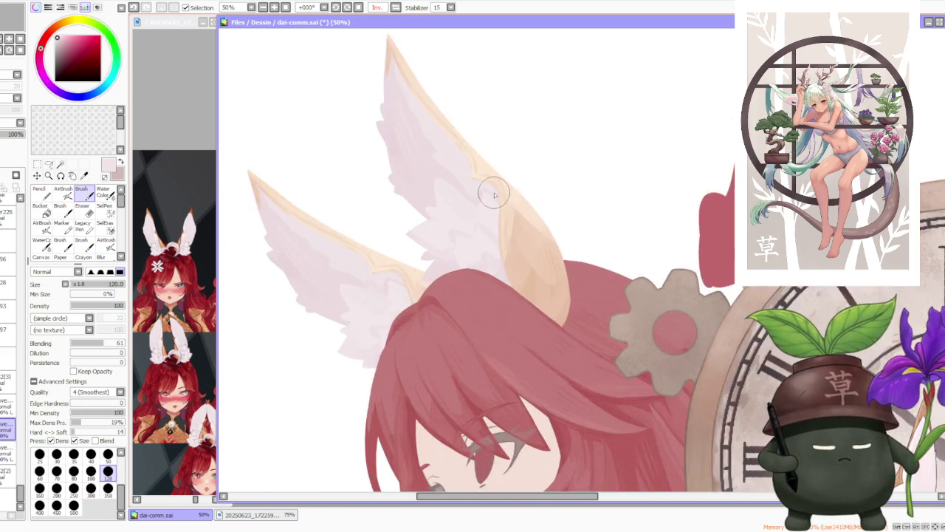
pyautogui.scroll(-4, 494, 195)
pyautogui.scroll(3, 508, 185)
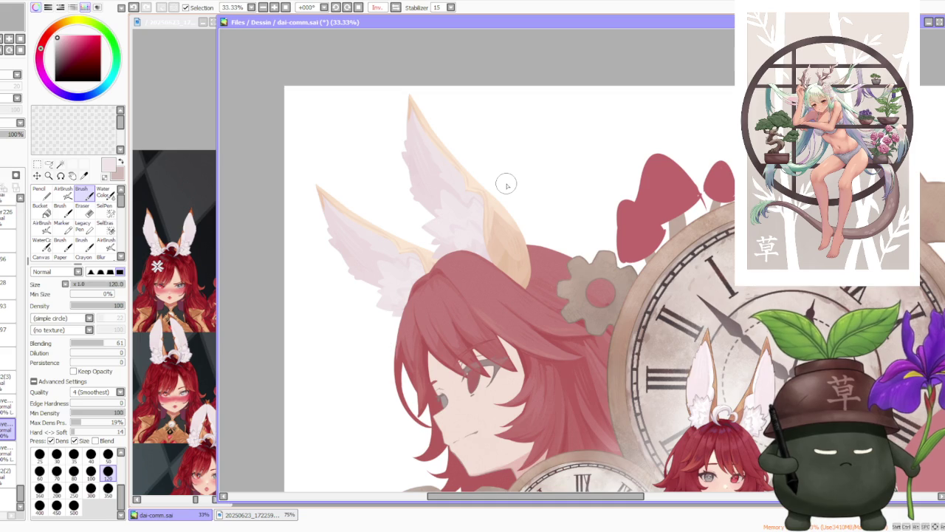
pyautogui.scroll(5, 11, 444)
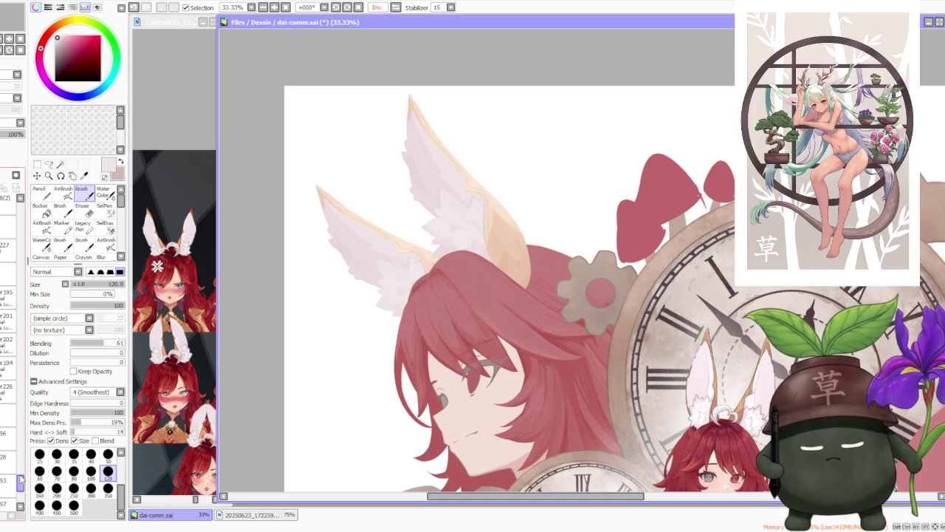
pyautogui.click(7, 299)
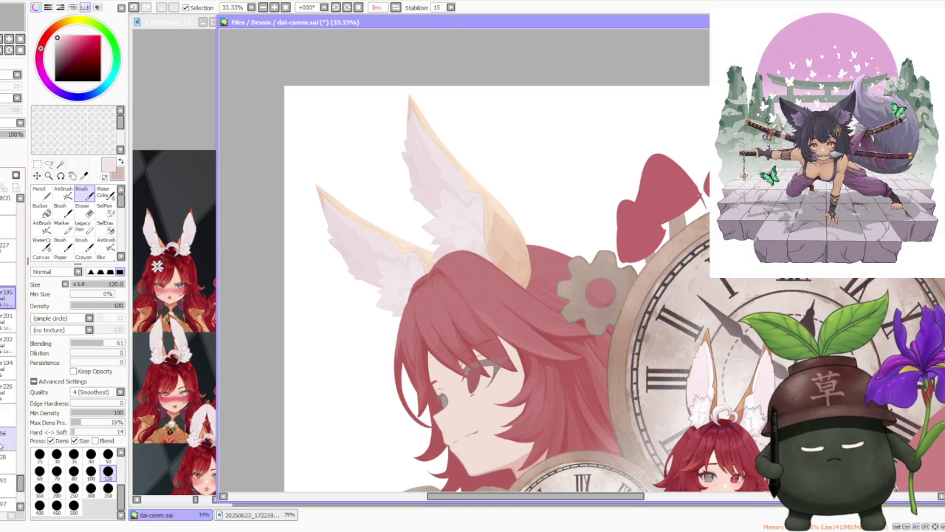
# Move editing to a nearby ear layer and zoom in to inspect the ear.
pyautogui.click(8, 437)
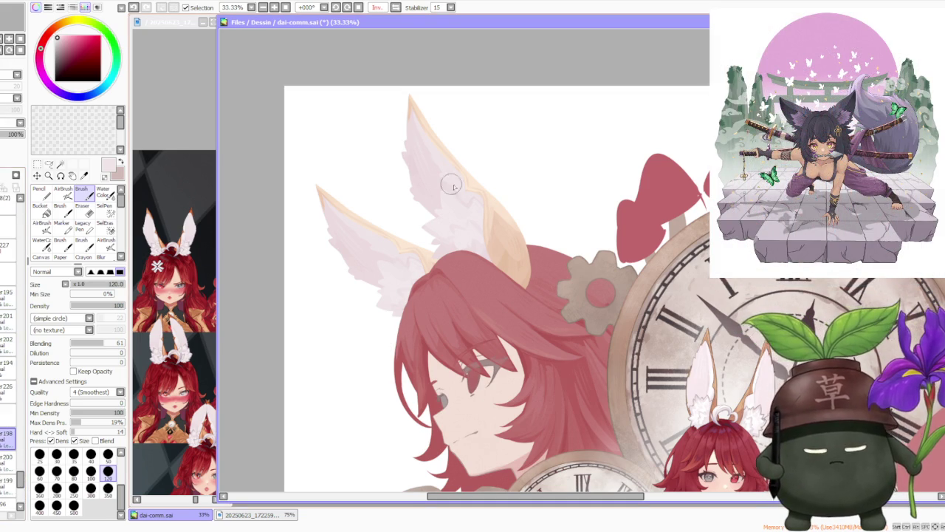
pyautogui.scroll(1, 493, 216)
pyautogui.scroll(1, 489, 217)
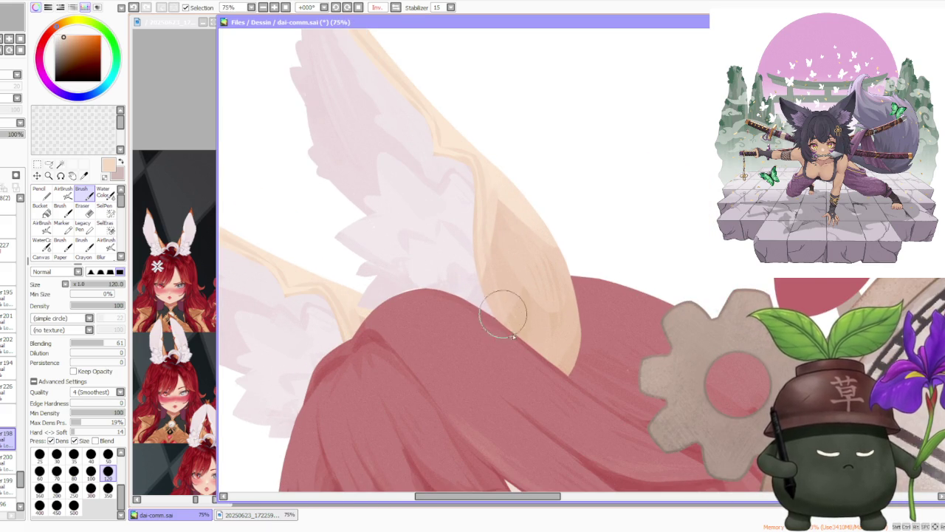
pyautogui.scroll(-1, 509, 295)
pyautogui.scroll(1, 517, 251)
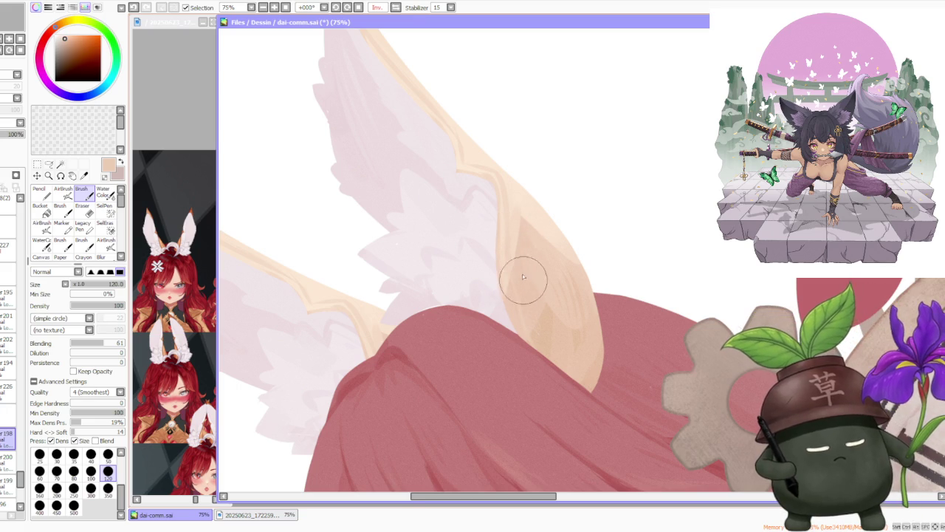
pyautogui.scroll(-1, 532, 266)
pyautogui.scroll(2, 540, 295)
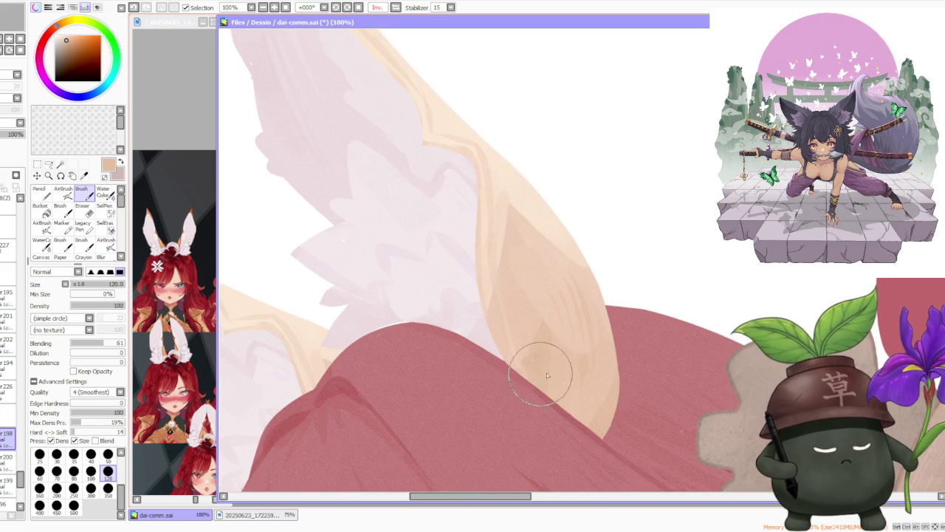
pyautogui.scroll(-3, 554, 329)
pyautogui.scroll(-2, 559, 325)
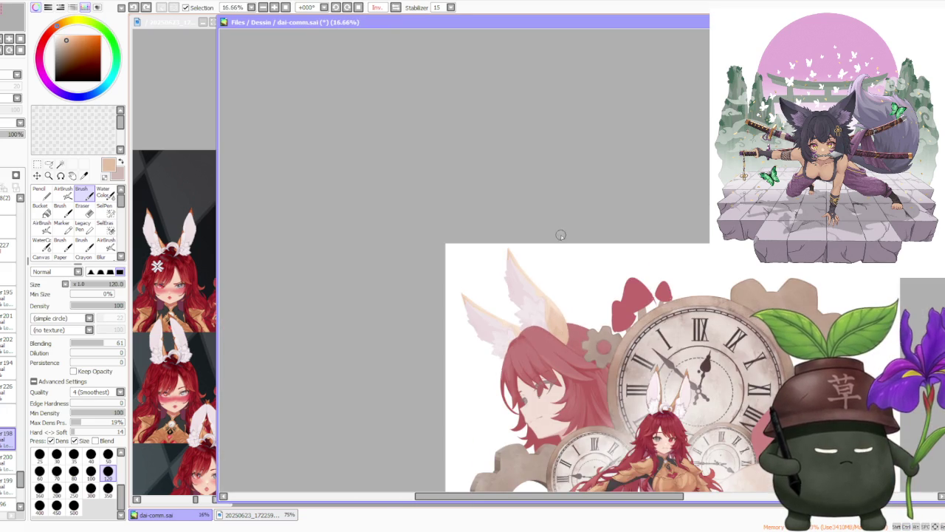
# Return the canvas view from Inv. to Normal orientation.
pyautogui.click(396, 7)
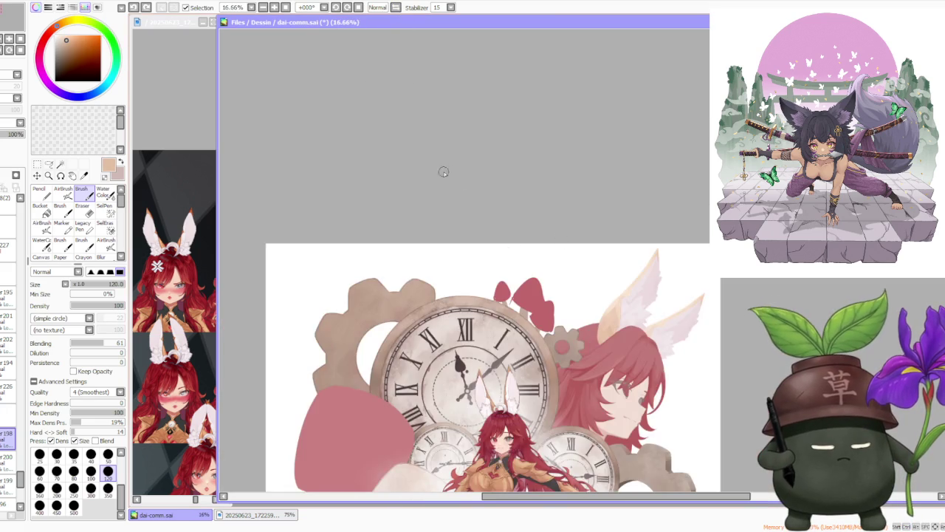
pyautogui.scroll(-1, 672, 250)
pyautogui.scroll(1, 646, 317)
pyautogui.scroll(-1, 575, 272)
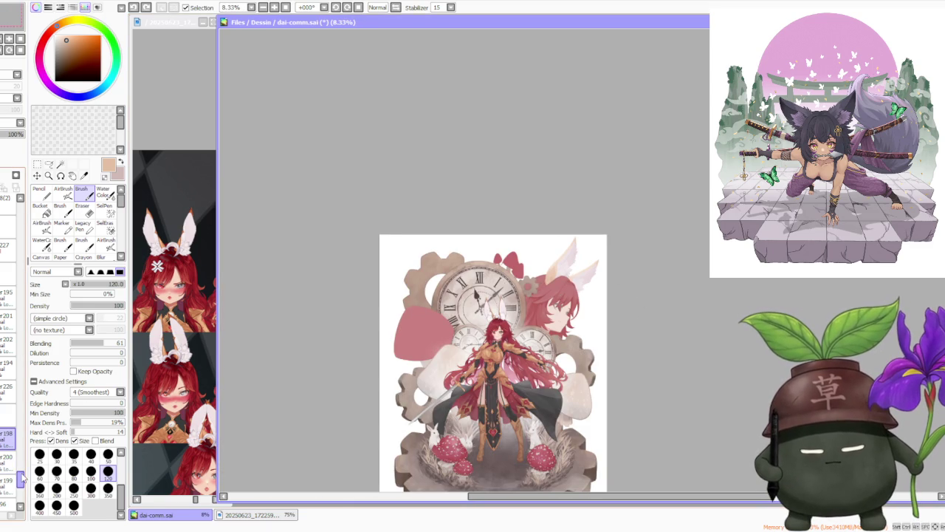
pyautogui.scroll(-3, 7, 443)
# Choose a different layer and zoom around to review the artwork.
pyautogui.click(6, 434)
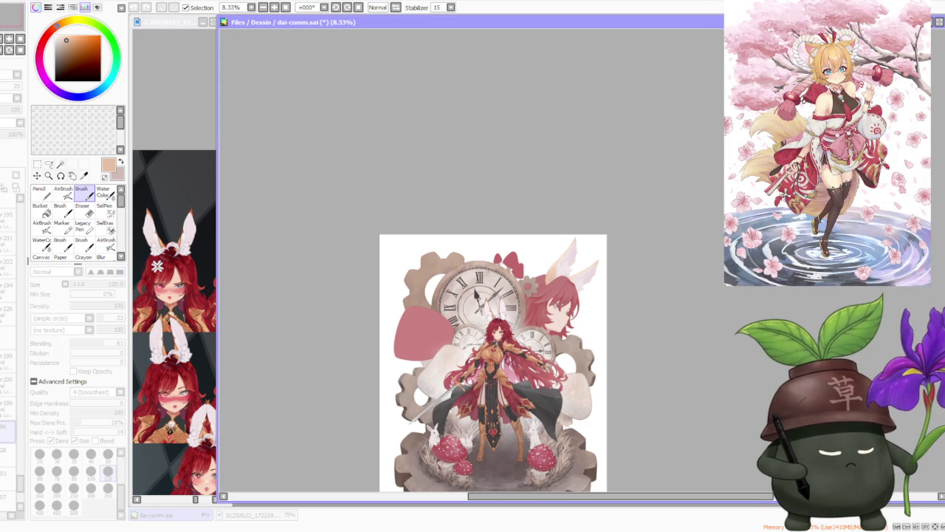
pyautogui.scroll(3, 627, 323)
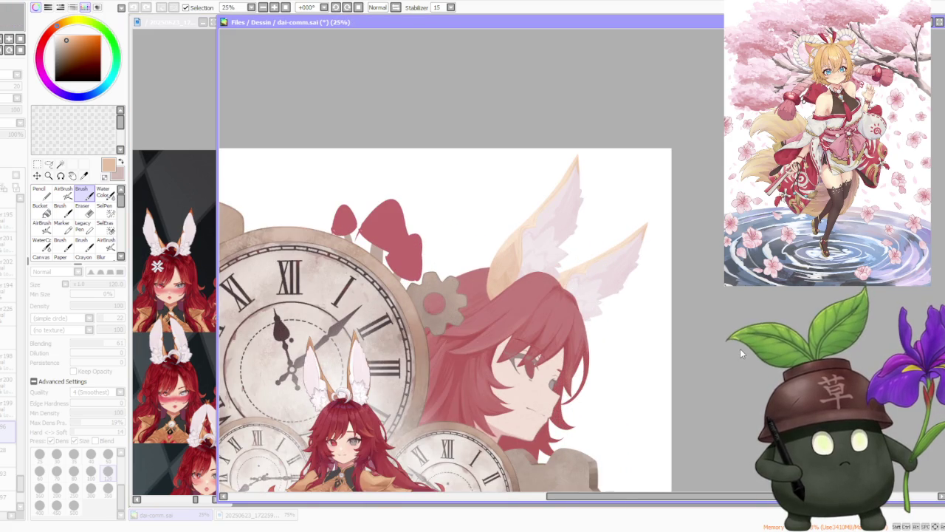
pyautogui.scroll(-5, 654, 325)
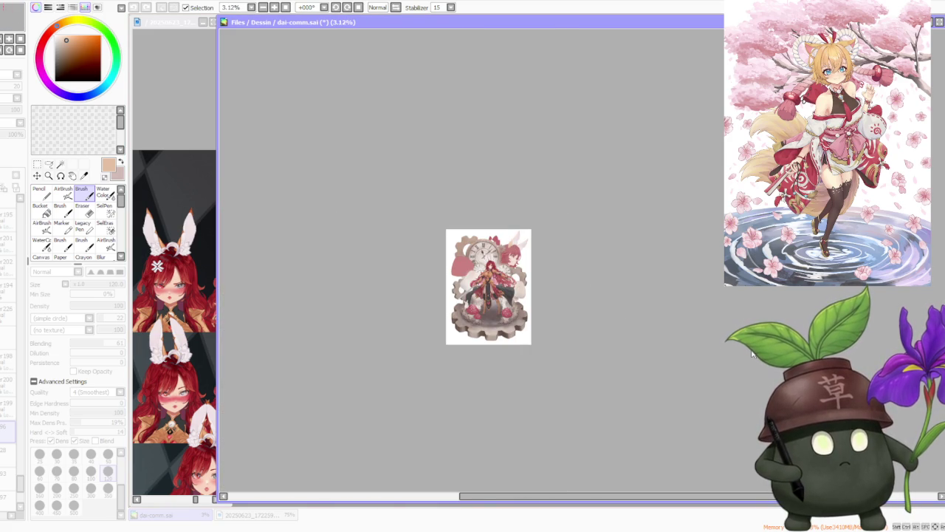
pyautogui.scroll(2, 475, 279)
pyautogui.scroll(2, 475, 280)
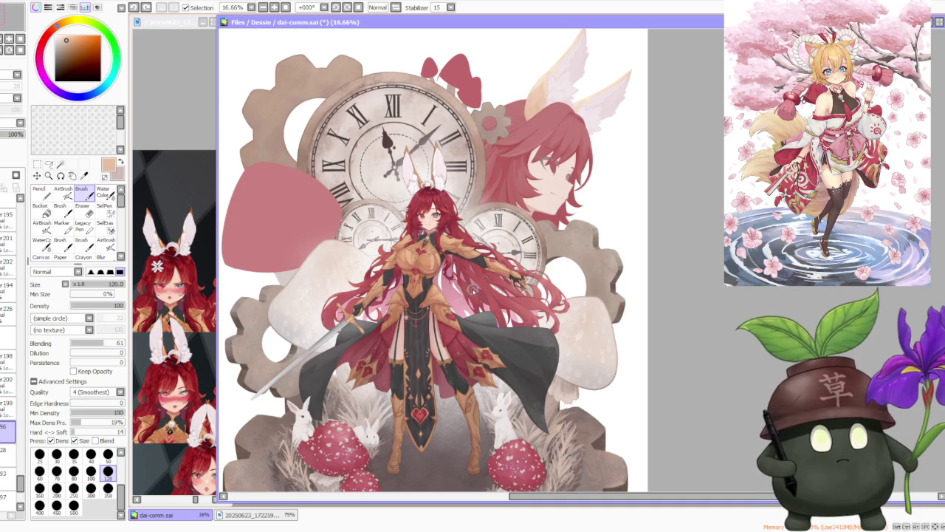
pyautogui.scroll(1, 475, 279)
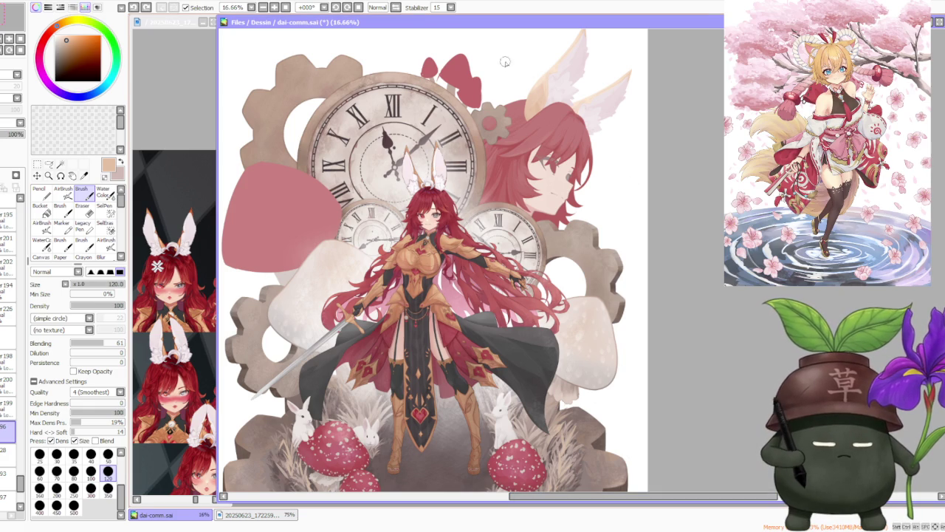
pyautogui.scroll(-1, 670, 204)
pyautogui.scroll(1, 520, 158)
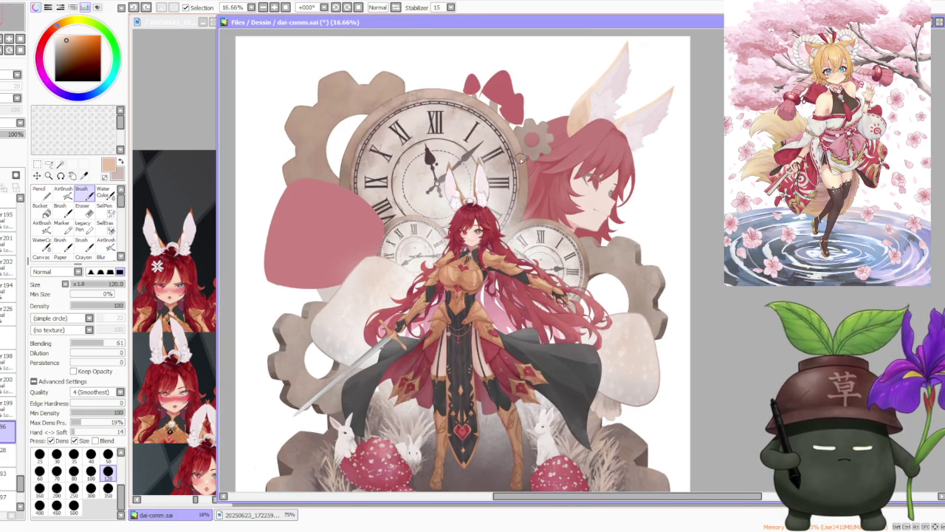
pyautogui.scroll(-1, 520, 158)
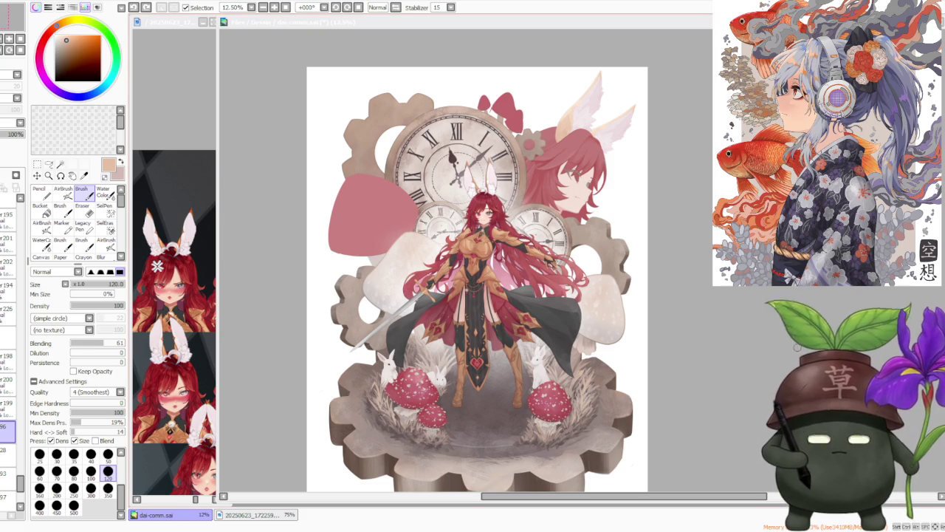
# Zoom around the illustration, then select the layer just above layer 227.
pyautogui.scroll(2, 610, 193)
pyautogui.scroll(2, 581, 156)
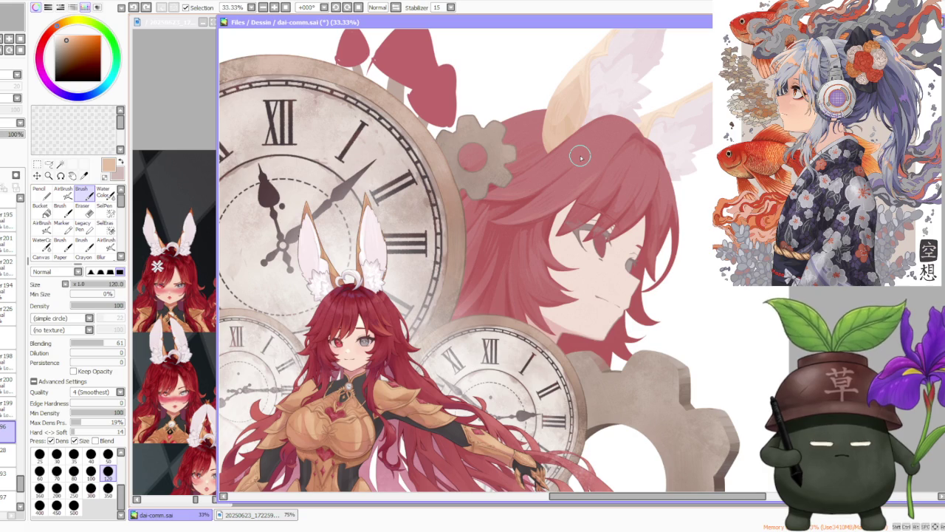
pyautogui.scroll(-1, 607, 175)
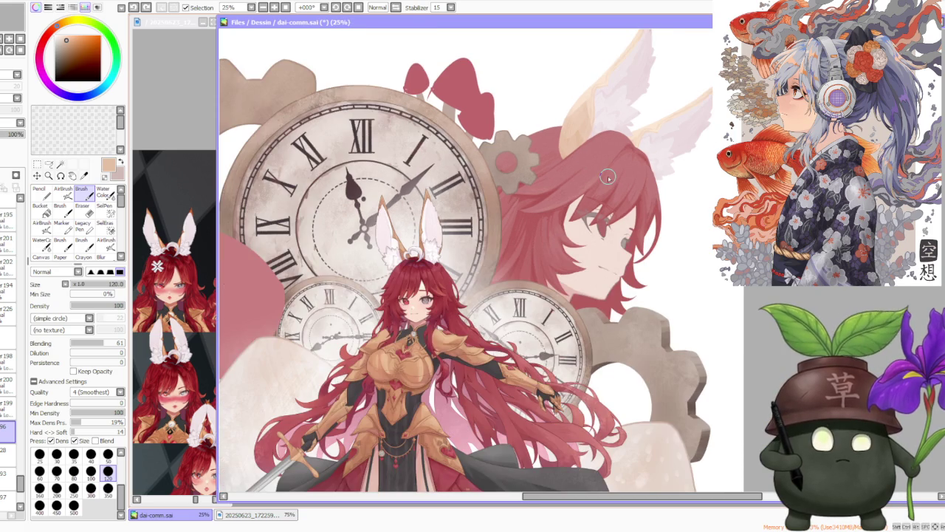
pyautogui.scroll(-1, 607, 175)
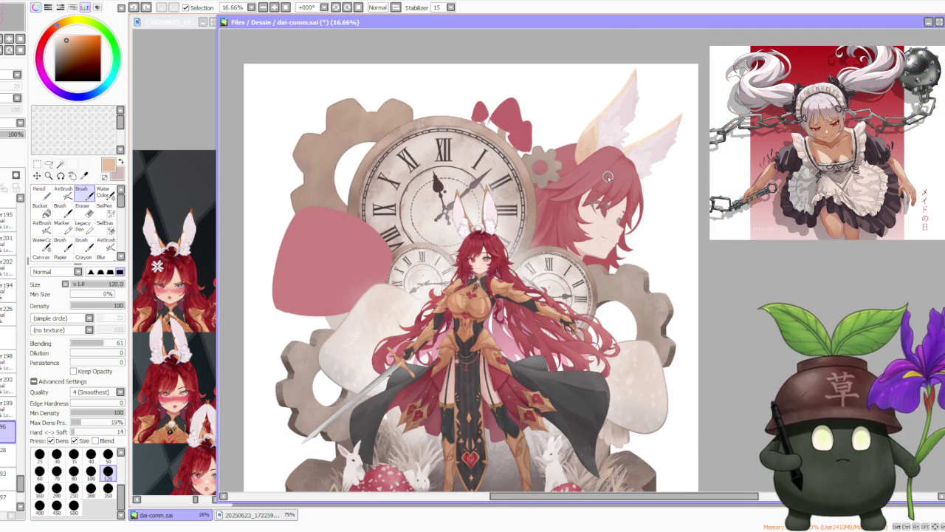
pyautogui.scroll(-1, 607, 177)
pyautogui.scroll(-2, 608, 176)
pyautogui.scroll(2, 608, 176)
pyautogui.scroll(1, 602, 181)
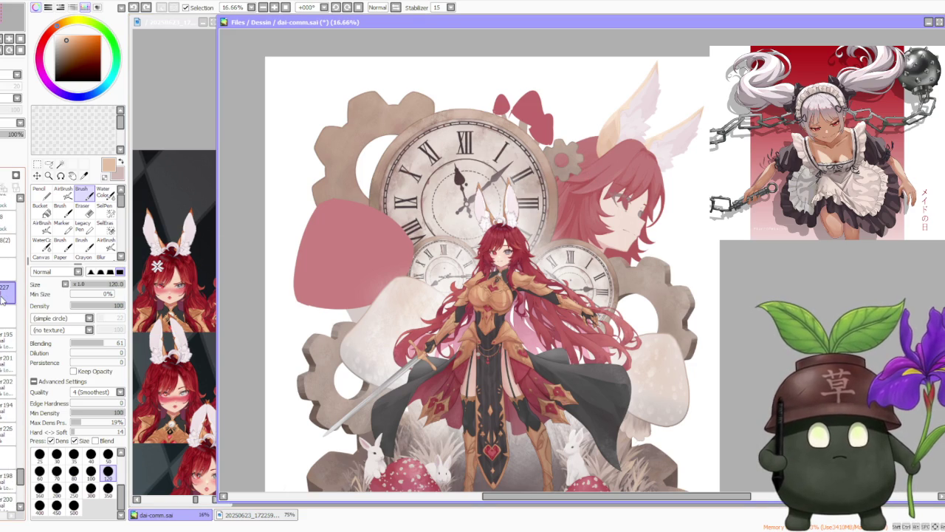
pyautogui.click(5, 268)
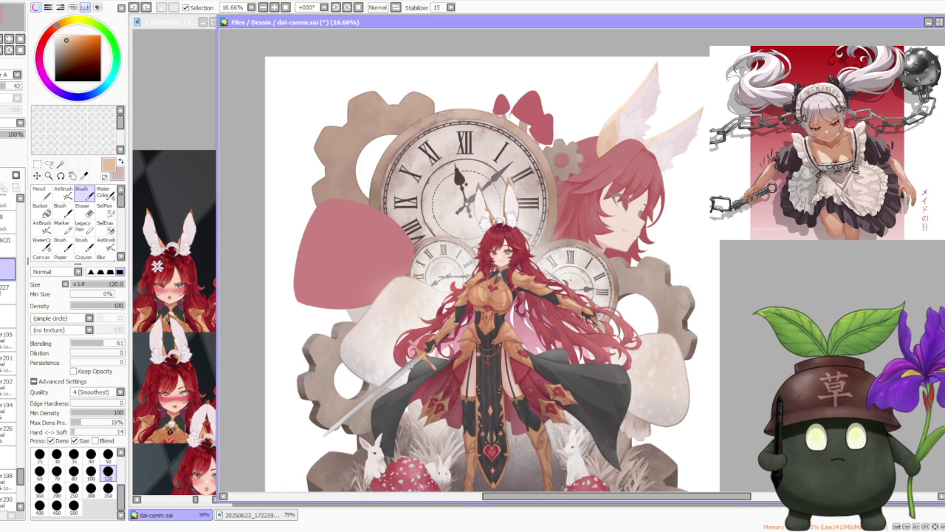
# On the layer above 227, set up the AirBrush at size 500.
pyautogui.click(5, 269)
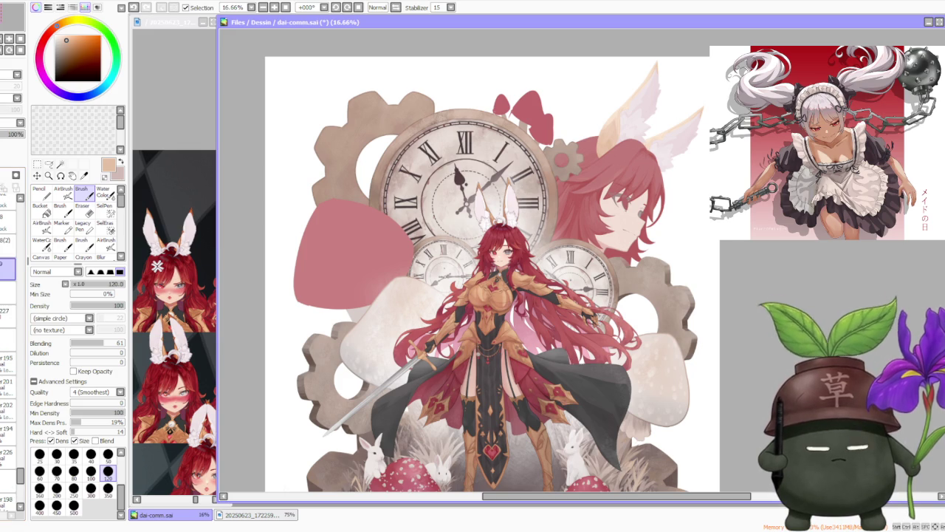
pyautogui.click(63, 192)
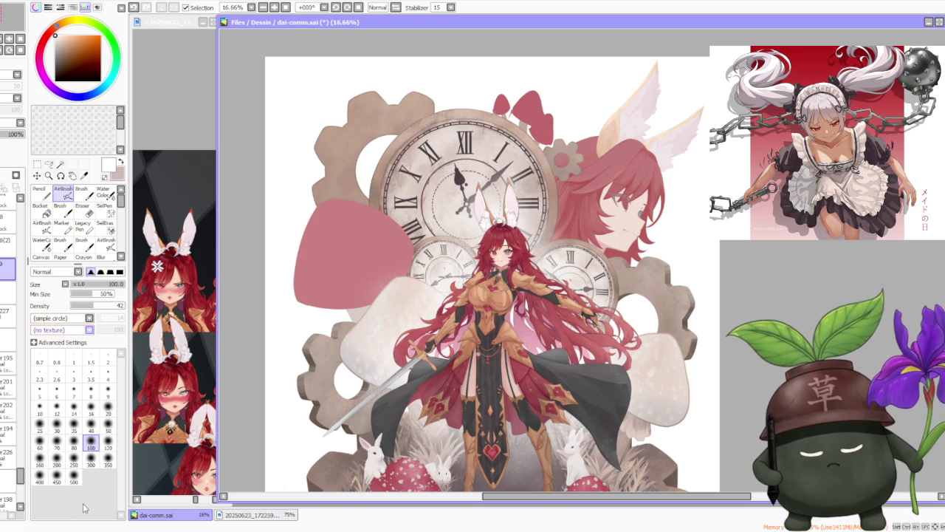
pyautogui.click(74, 482)
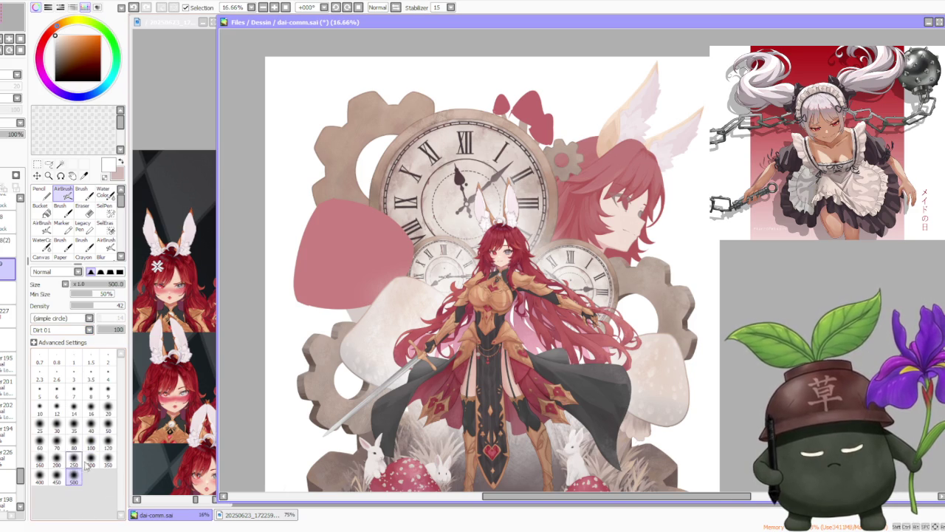
# Zoom around the painting and pick a dark red from it as the brush colour.
pyautogui.scroll(1, 517, 193)
pyautogui.scroll(1, 517, 194)
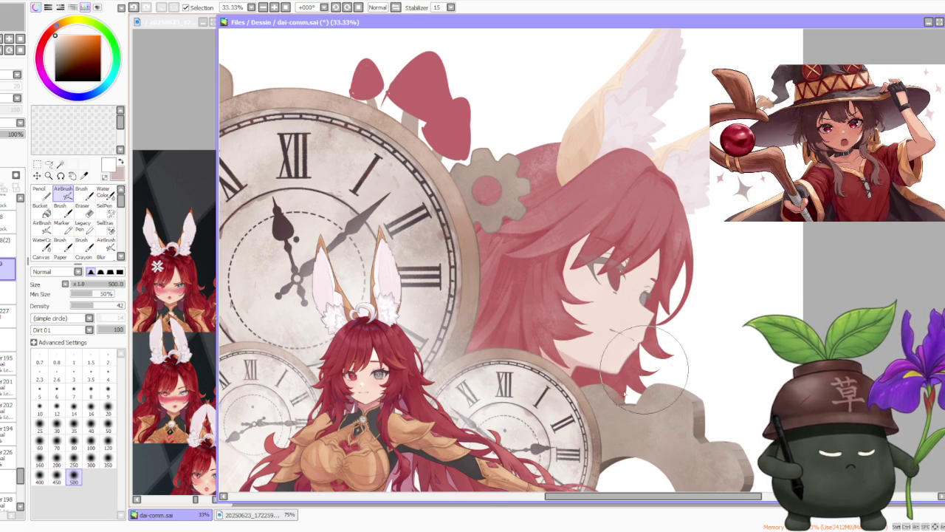
pyautogui.scroll(-2, 691, 289)
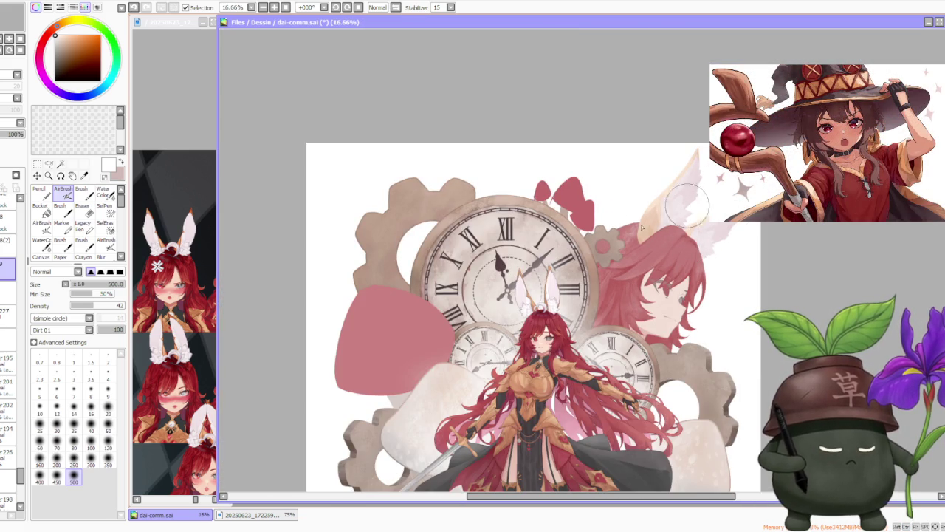
pyautogui.scroll(1, 680, 194)
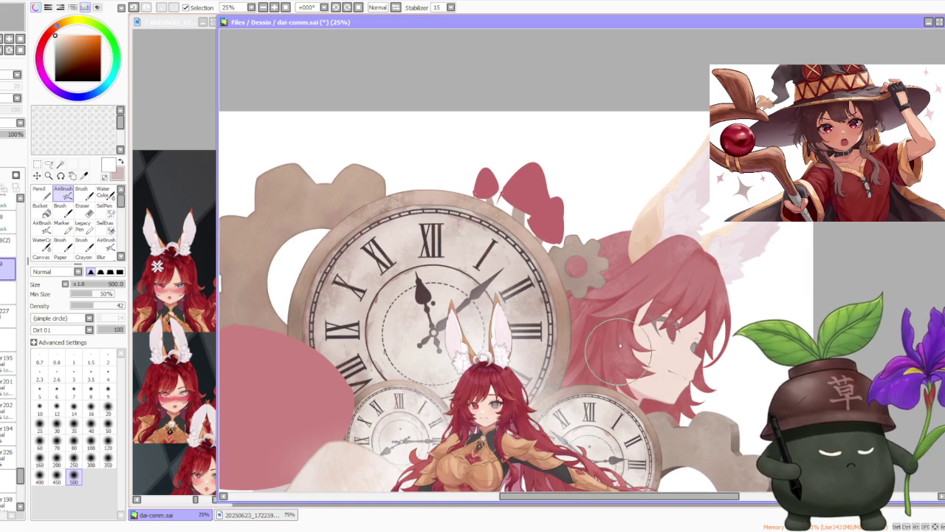
pyautogui.scroll(2, 642, 325)
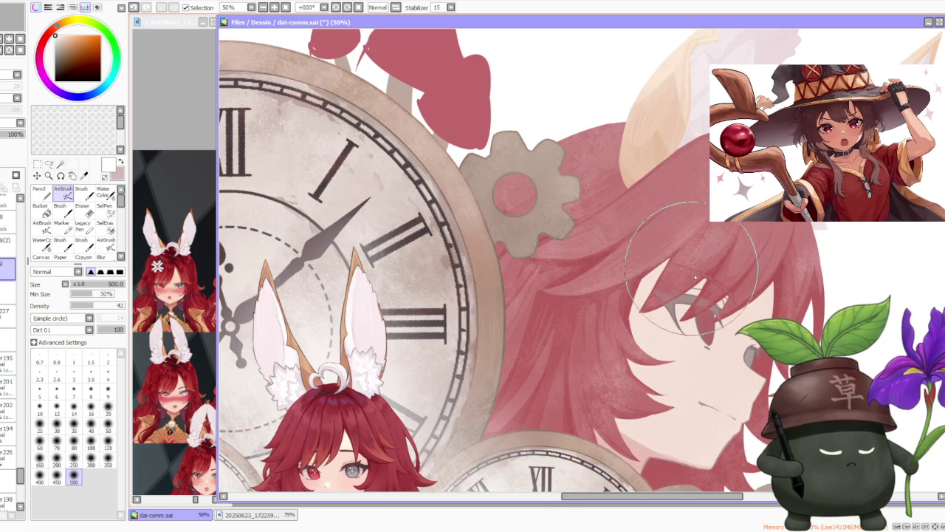
pyautogui.scroll(-2, 698, 318)
pyautogui.scroll(-3, 713, 381)
pyautogui.scroll(2, 777, 311)
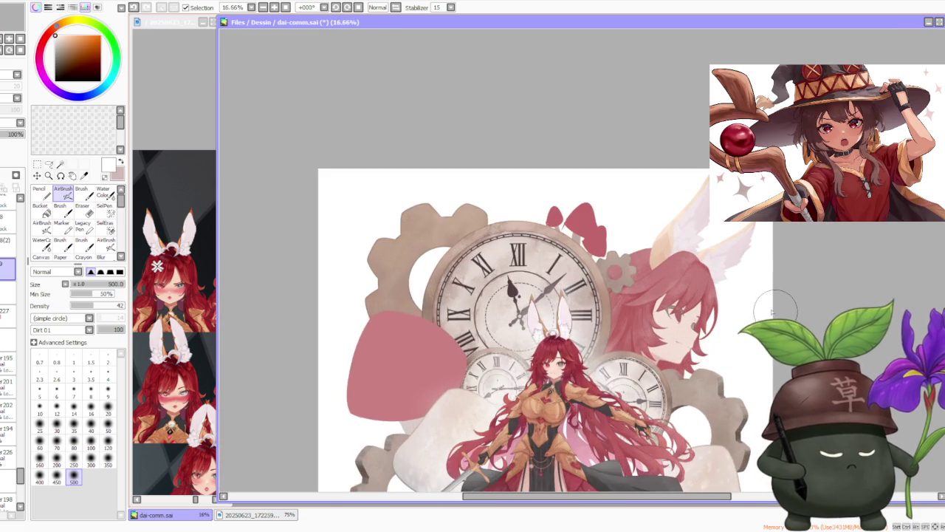
pyautogui.scroll(1, 719, 288)
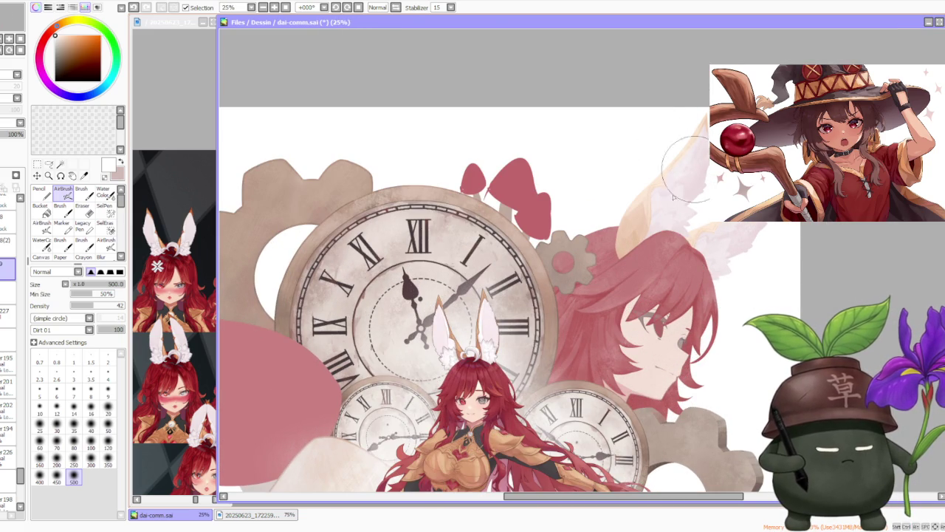
pyautogui.scroll(2, 749, 184)
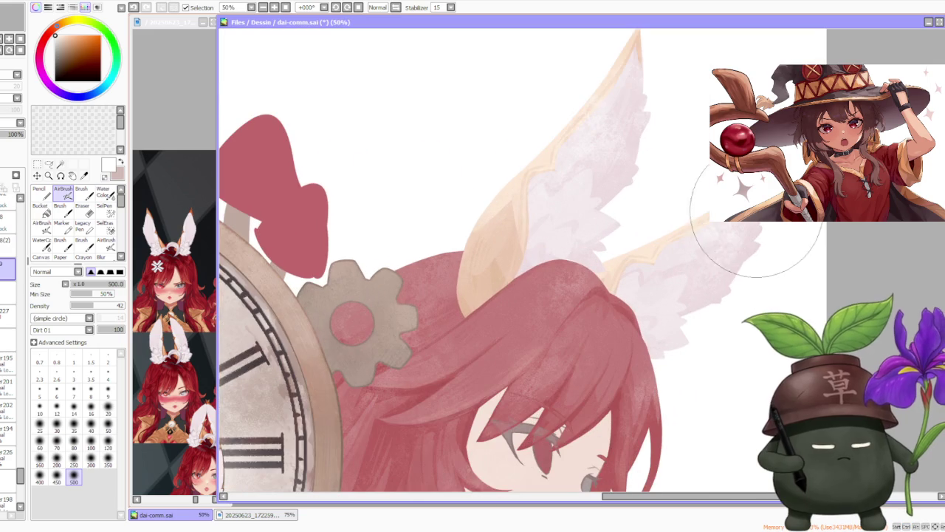
pyautogui.scroll(-1, 753, 221)
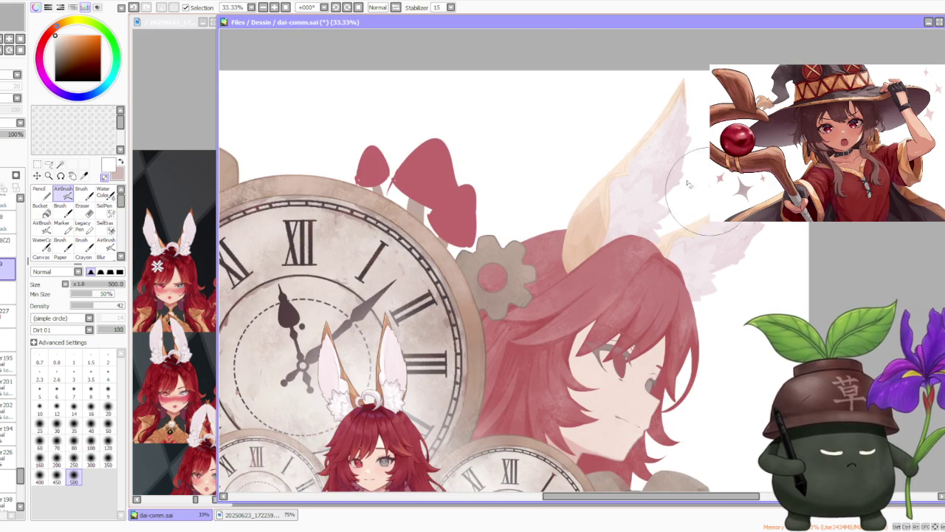
pyautogui.scroll(-1, 709, 196)
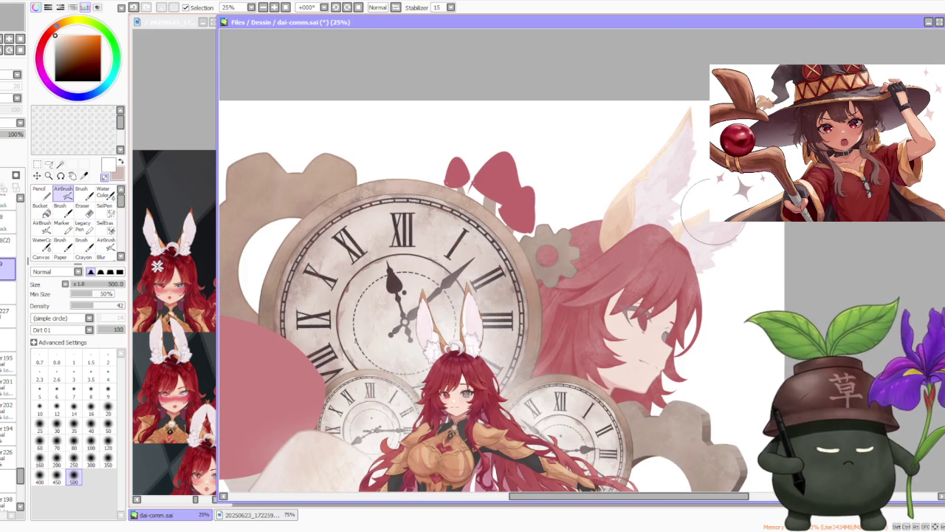
pyautogui.scroll(1, 709, 222)
pyautogui.scroll(-1, 695, 192)
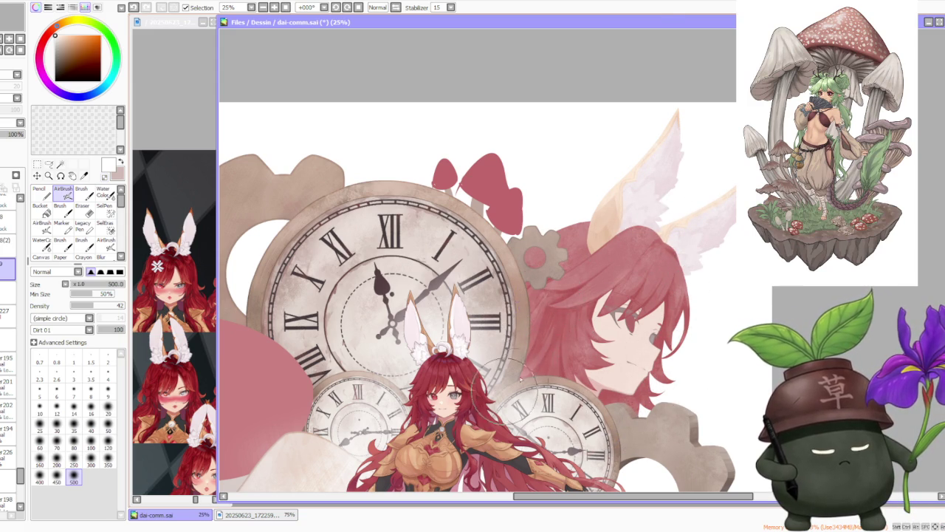
pyautogui.scroll(-1, 621, 260)
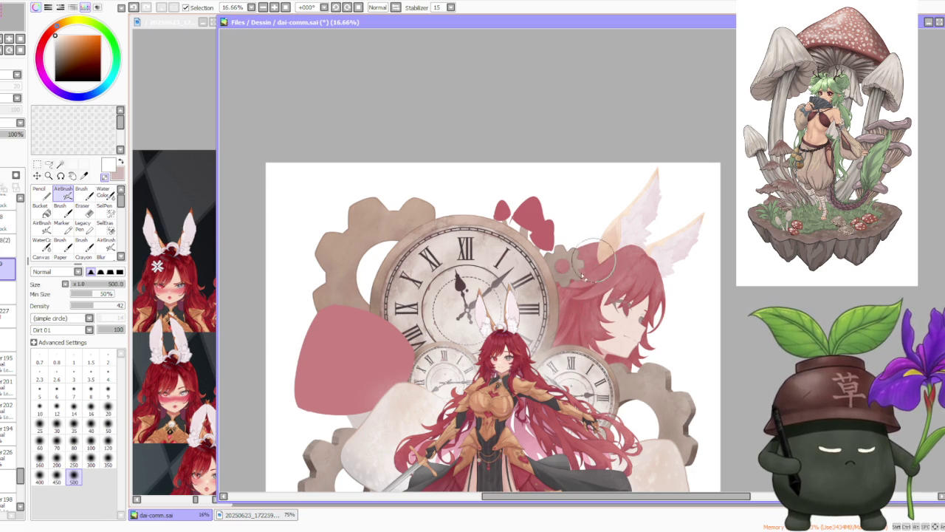
pyautogui.scroll(-2, 612, 241)
pyautogui.scroll(4, 620, 239)
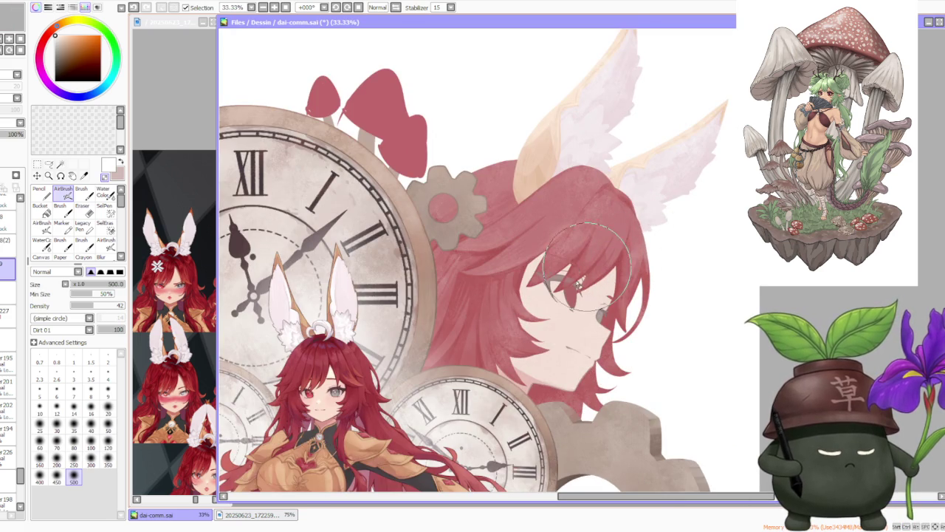
pyautogui.scroll(-2, 624, 235)
pyautogui.scroll(1, 623, 232)
pyautogui.scroll(1, 621, 230)
pyautogui.scroll(1, 621, 230)
pyautogui.scroll(-3, 623, 225)
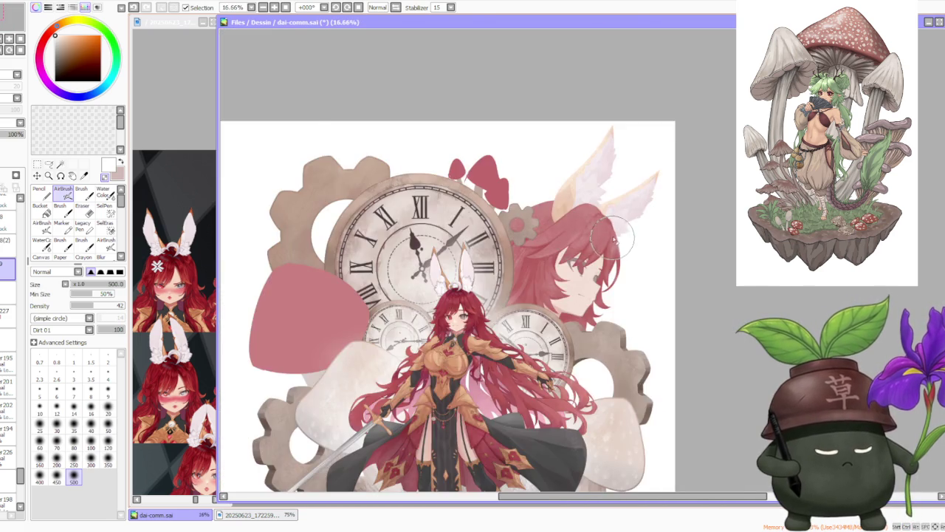
pyautogui.scroll(-1, 625, 221)
pyautogui.scroll(-1, 630, 220)
pyautogui.scroll(1, 628, 221)
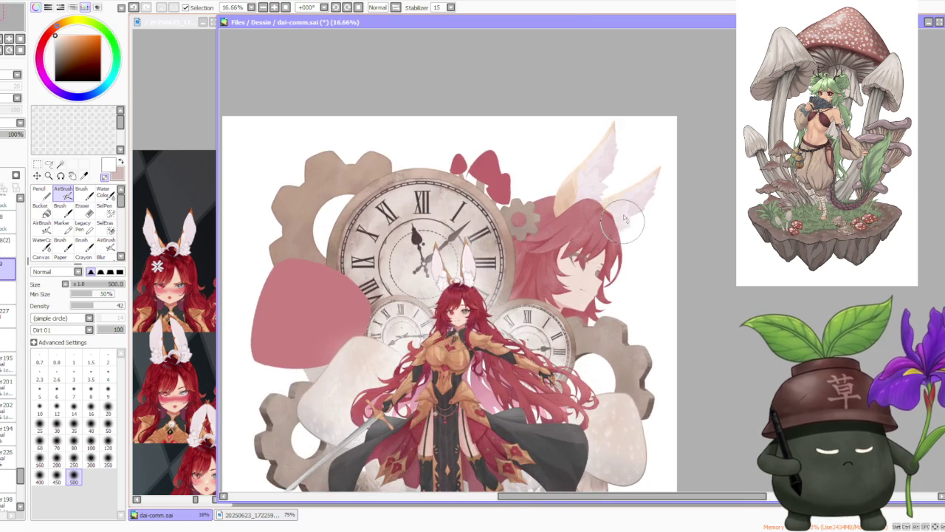
pyautogui.scroll(1, 576, 236)
pyautogui.keyDown('alt'); pyautogui.click(528, 274); pyautogui.keyUp('alt')
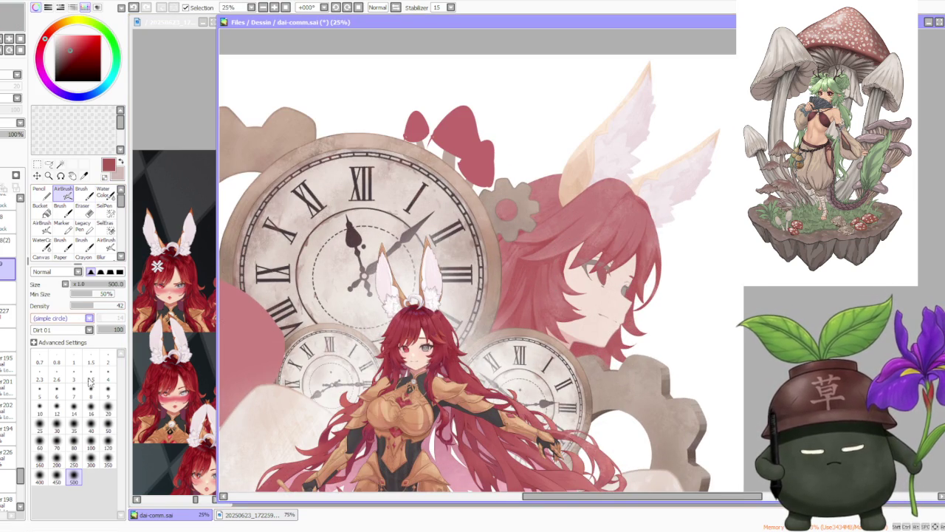
# Give the airbrush a Flat Bristle shape at size 350, undoing a stray stroke.
pyautogui.click(74, 379)
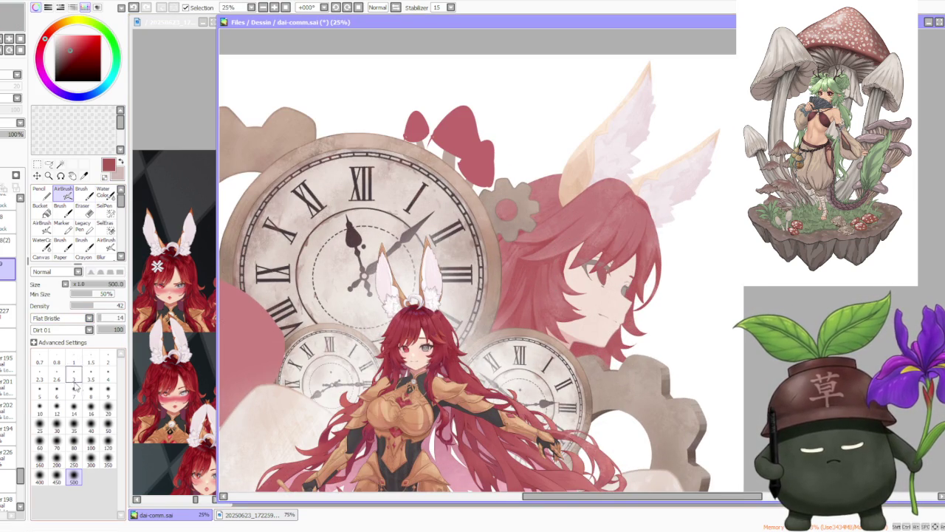
pyautogui.click(108, 446)
pyautogui.scroll(1, 588, 201)
pyautogui.scroll(1, 587, 201)
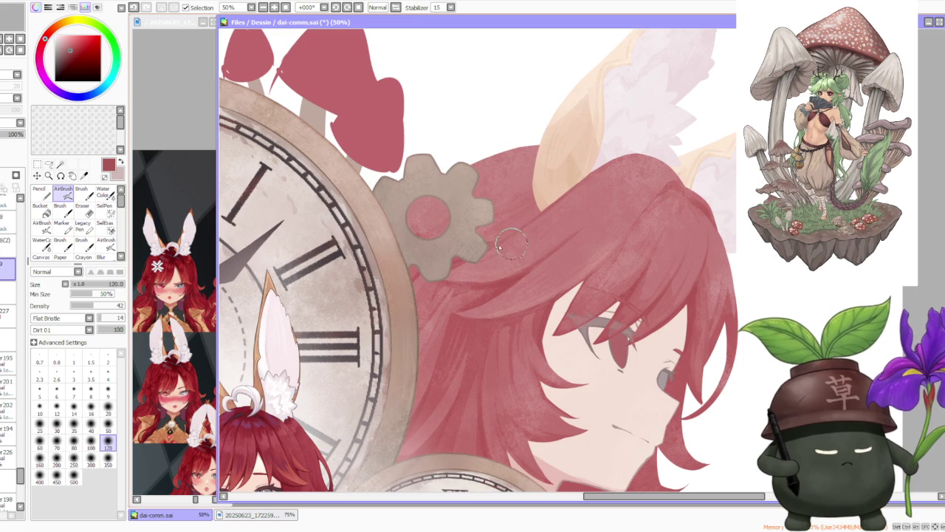
pyautogui.click(108, 463)
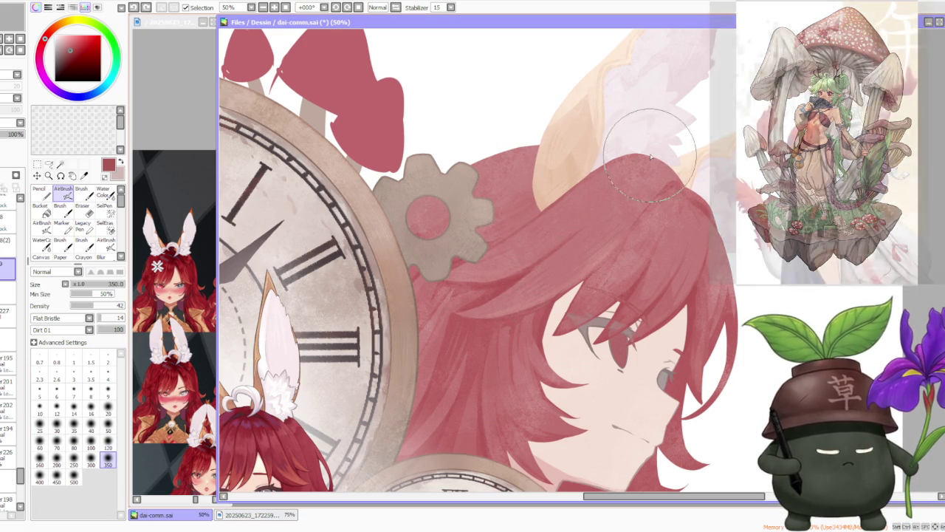
pyautogui.scroll(-2, 633, 192)
pyautogui.scroll(2, 639, 207)
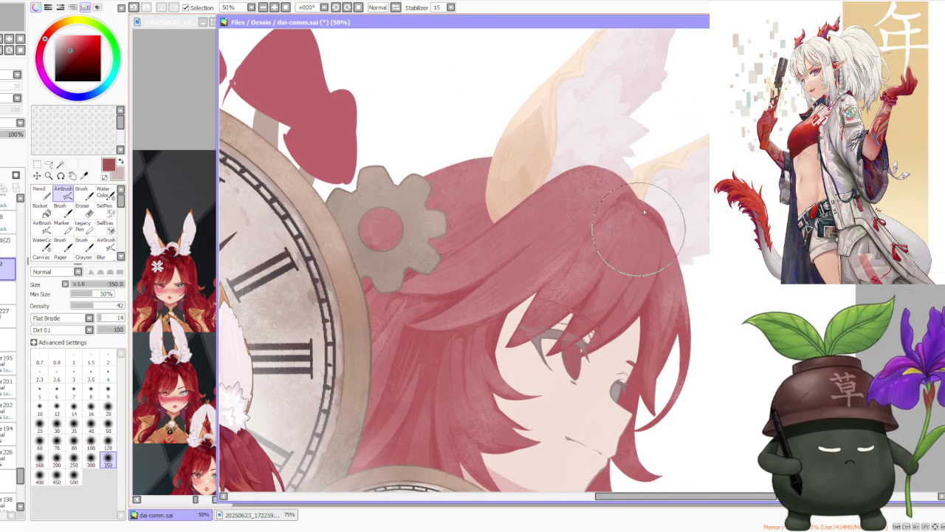
pyautogui.hotkey('ctrl', 'z')
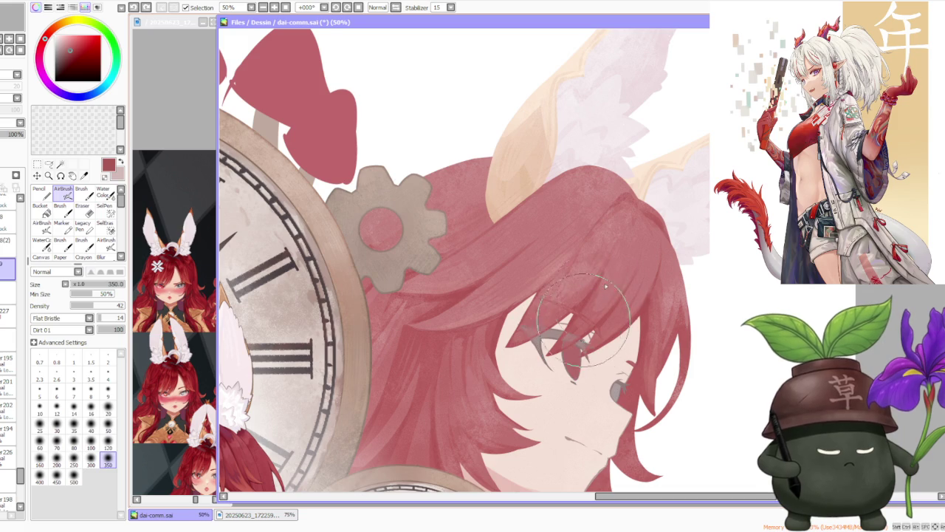
pyautogui.scroll(-1, 561, 322)
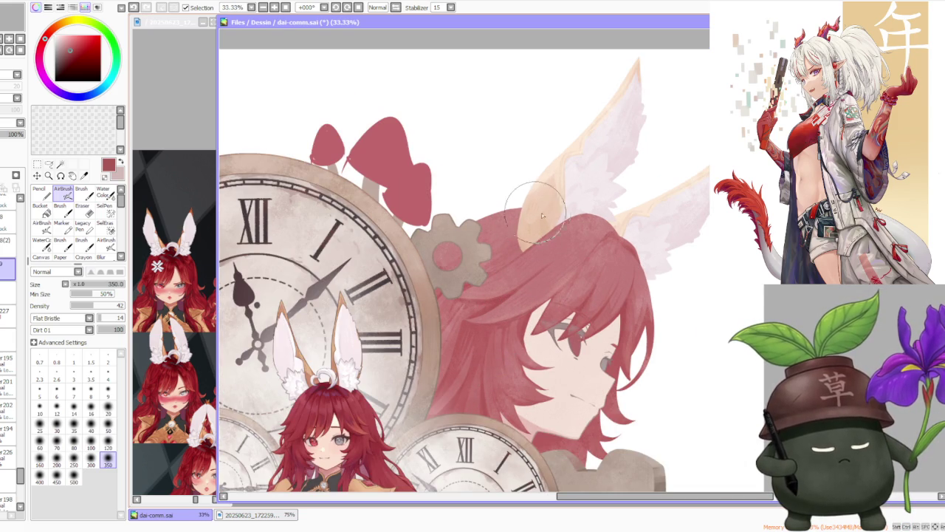
# Sample the ear's pale peach and repaint the portrait's inner ear more smoothly.
pyautogui.keyDown('alt'); pyautogui.click(550, 156); pyautogui.keyUp('alt')
pyautogui.scroll(1, 539, 229)
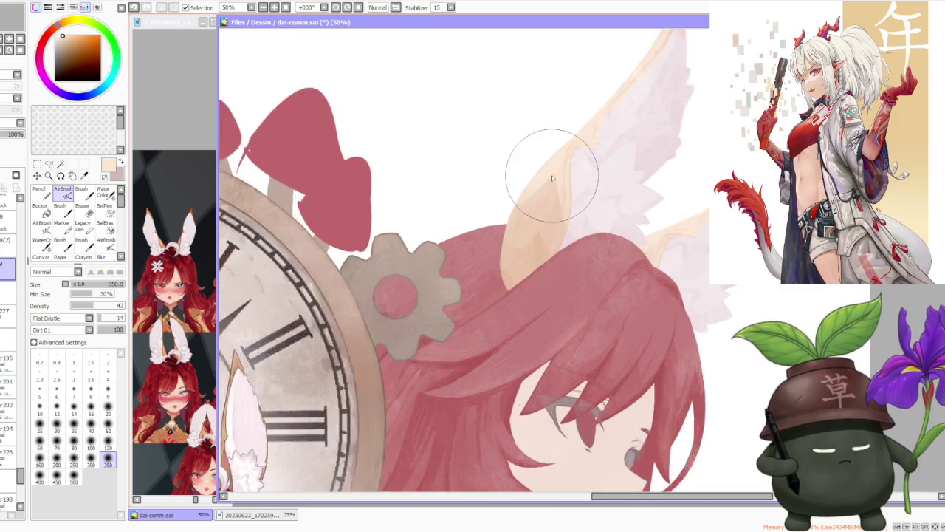
pyautogui.scroll(1, 539, 229)
pyautogui.moveTo(529, 235)
pyautogui.mouseDown()
pyautogui.moveTo(553, 152)
pyautogui.moveTo(527, 228)
pyautogui.moveTo(524, 274)
pyautogui.moveTo(552, 154)
pyautogui.moveTo(525, 278)
pyautogui.moveTo(548, 170)
pyautogui.mouseUp()
pyautogui.scroll(-1, 553, 163)
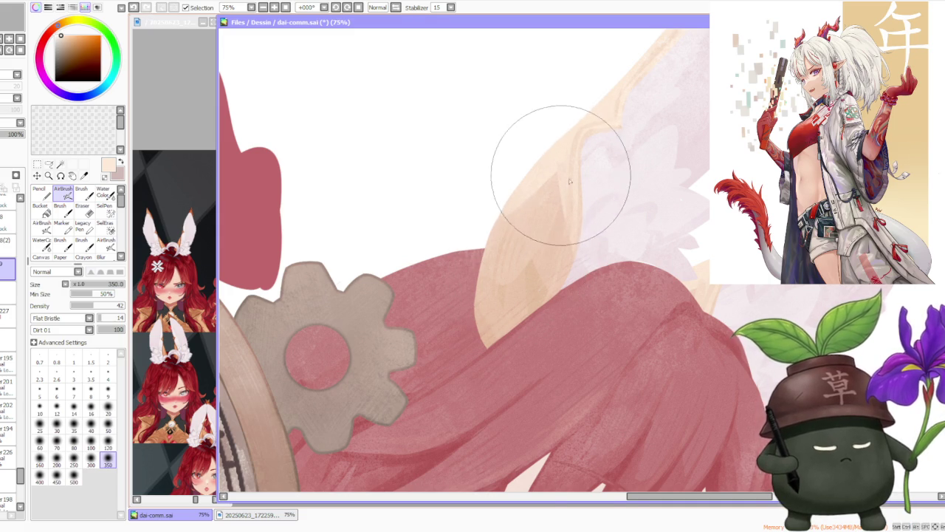
pyautogui.scroll(-2, 554, 158)
pyautogui.scroll(2, 650, 185)
# Sample a light pink-lavender from the ear and reduce the brush to size 120.
pyautogui.keyDown('alt'); pyautogui.click(650, 222); pyautogui.keyUp('alt')
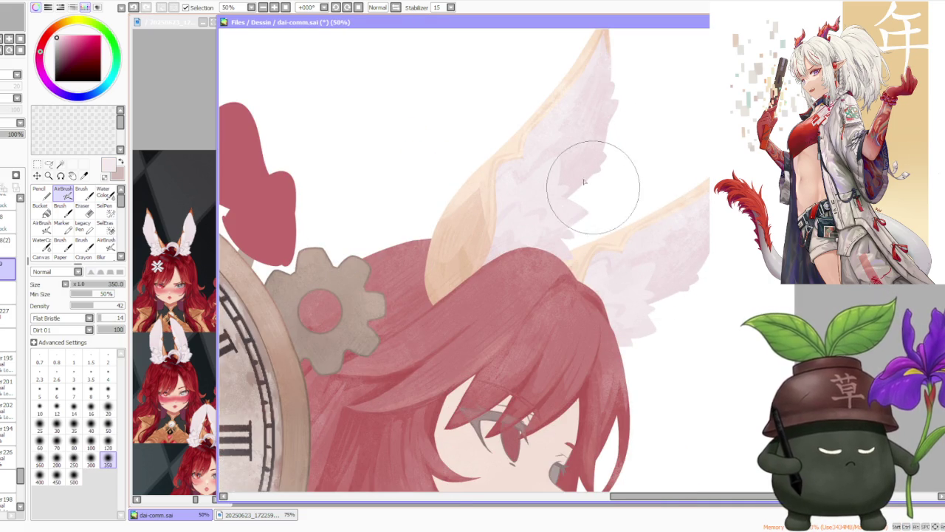
pyautogui.scroll(-3, 584, 231)
pyautogui.scroll(2, 585, 298)
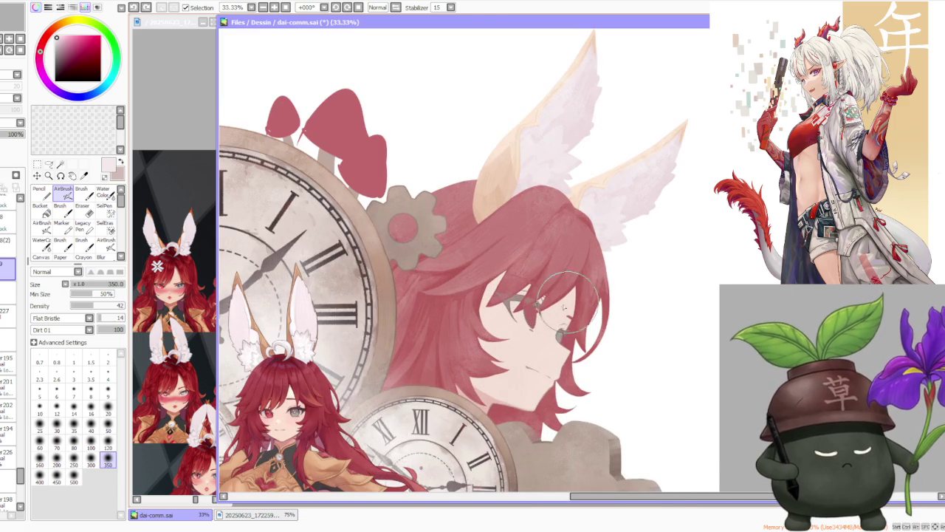
pyautogui.scroll(1, 572, 288)
pyautogui.scroll(-2, 570, 282)
pyautogui.scroll(-1, 570, 273)
pyautogui.scroll(1, 570, 268)
pyautogui.scroll(1, 570, 265)
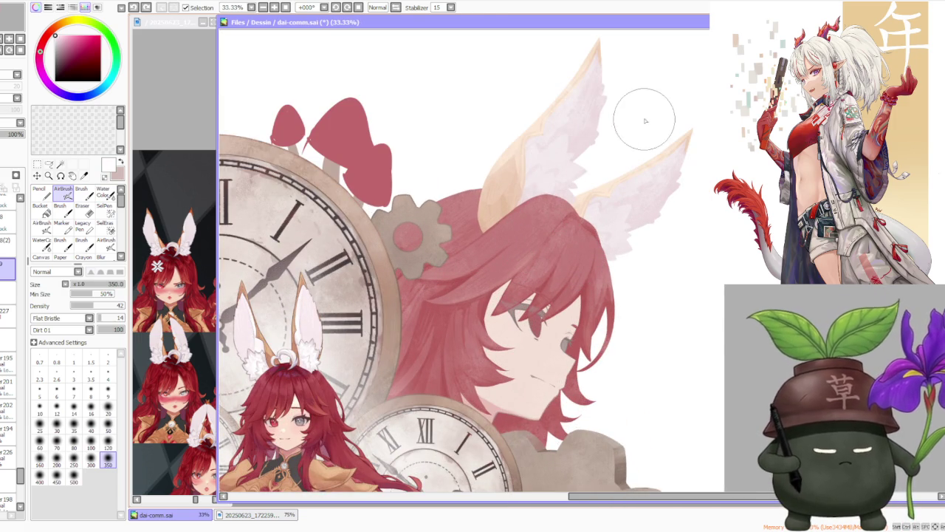
pyautogui.click(108, 443)
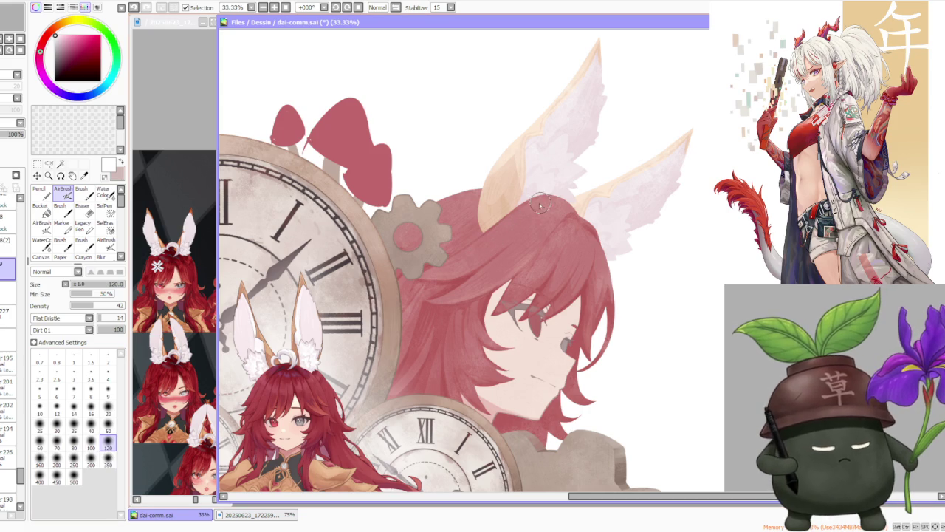
# At size 300, faintly tint the portrait's hair up toward the ear base.
pyautogui.click(91, 460)
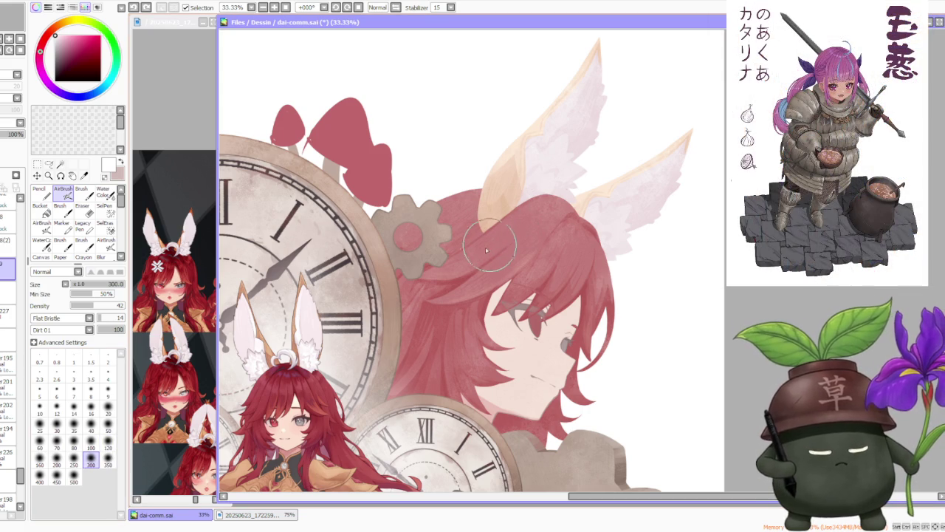
pyautogui.moveTo(497, 251); pyautogui.dragTo(548, 200)
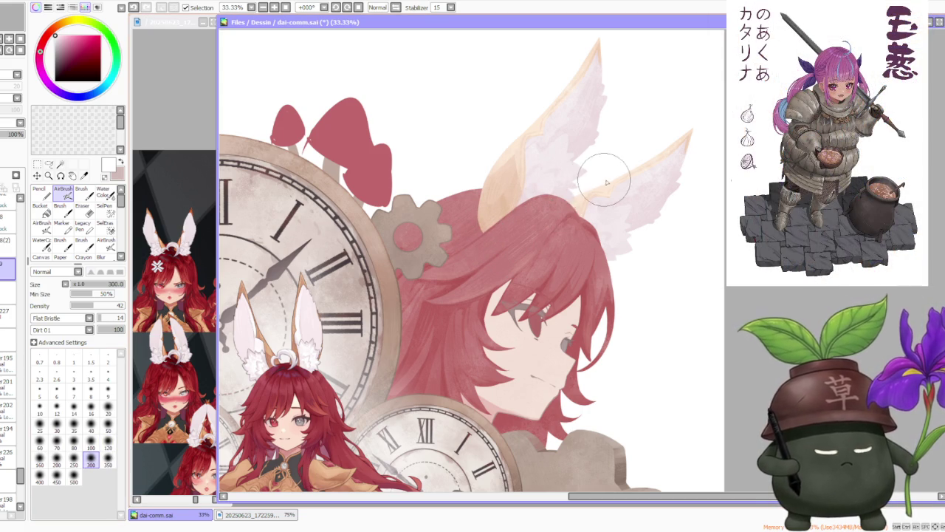
pyautogui.scroll(1, 590, 241)
pyautogui.scroll(-2, 584, 214)
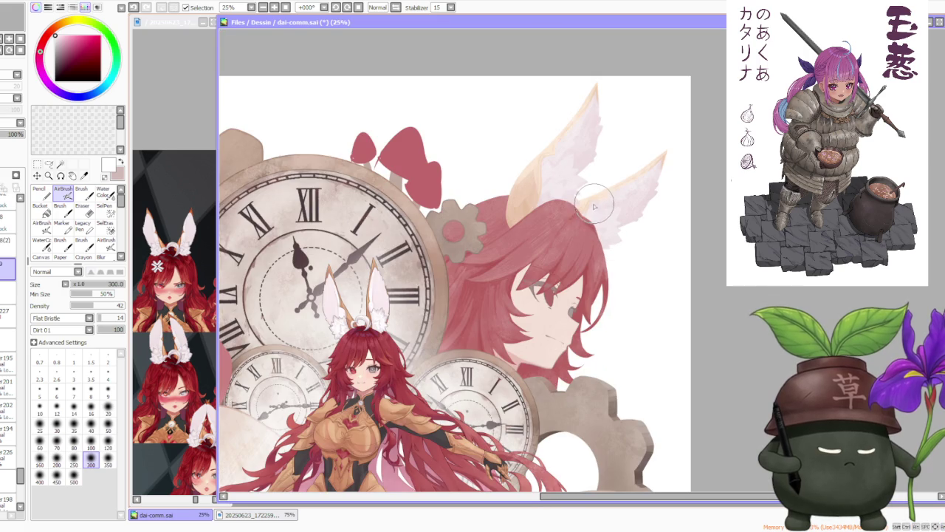
pyautogui.scroll(1, 584, 212)
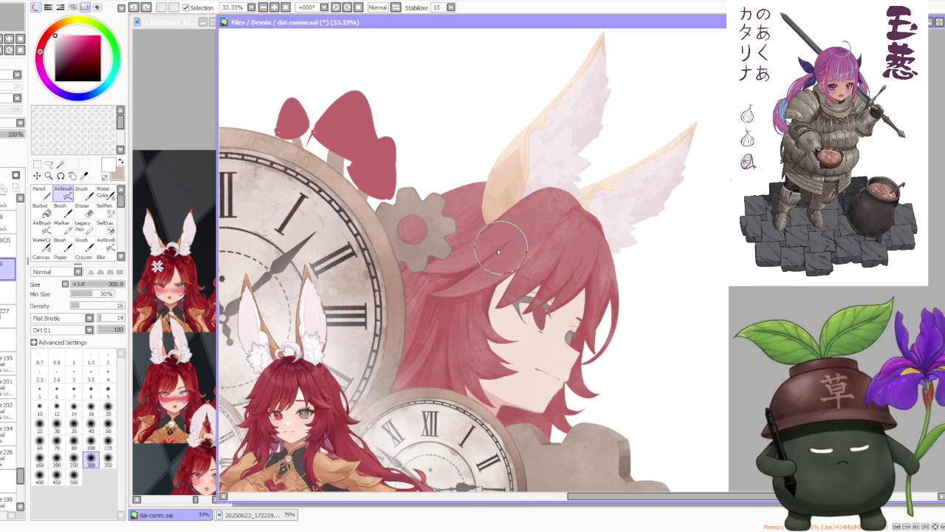
pyautogui.moveTo(559, 198); pyautogui.dragTo(480, 259)
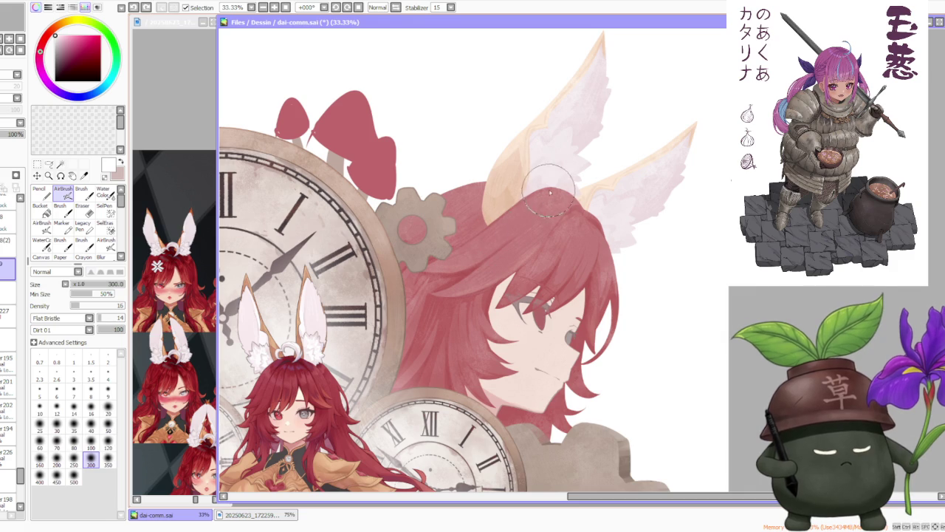
pyautogui.moveTo(401, 390)
pyautogui.mouseDown()
pyautogui.moveTo(433, 318)
pyautogui.moveTo(442, 346)
pyautogui.moveTo(539, 379)
pyautogui.moveTo(501, 417)
pyautogui.moveTo(494, 454)
pyautogui.moveTo(499, 410)
pyautogui.moveTo(512, 453)
pyautogui.mouseUp()
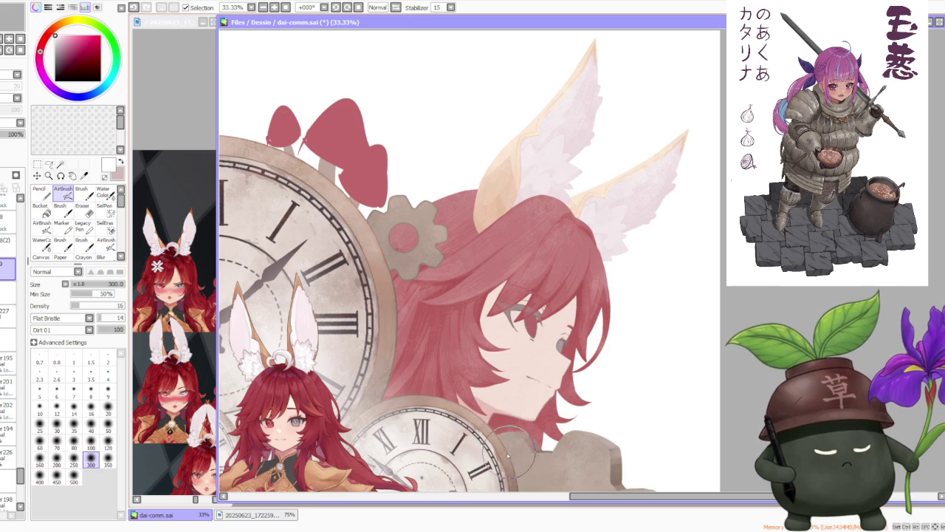
# Softly shade the portrait from the chin toward the collar and around the neck.
pyautogui.moveTo(511, 400)
pyautogui.mouseDown()
pyautogui.moveTo(531, 460)
pyautogui.moveTo(539, 391)
pyautogui.moveTo(557, 458)
pyautogui.moveTo(571, 437)
pyautogui.mouseUp()
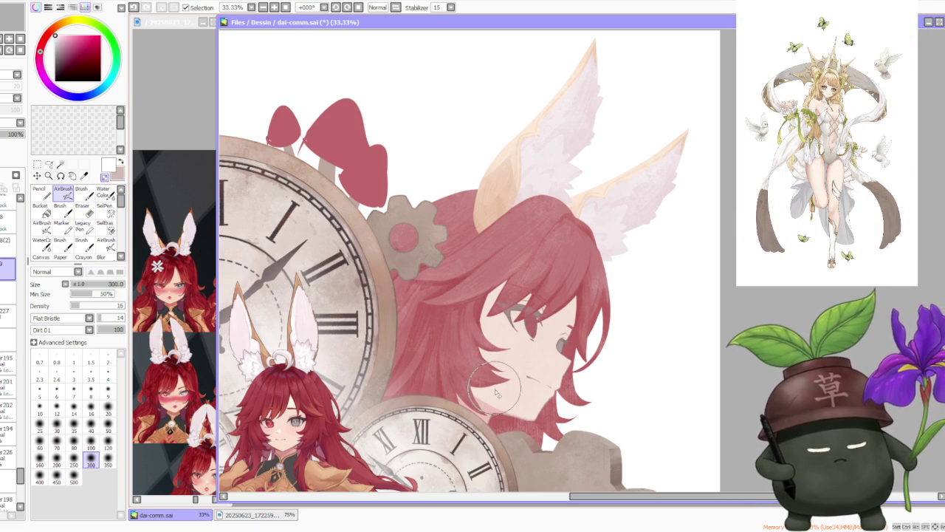
pyautogui.moveTo(473, 373); pyautogui.dragTo(484, 388)
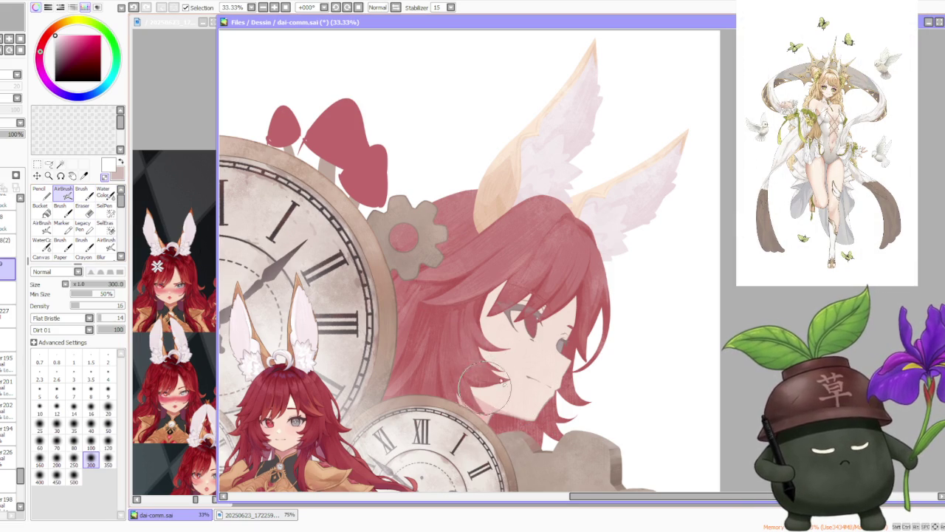
pyautogui.click(81, 189)
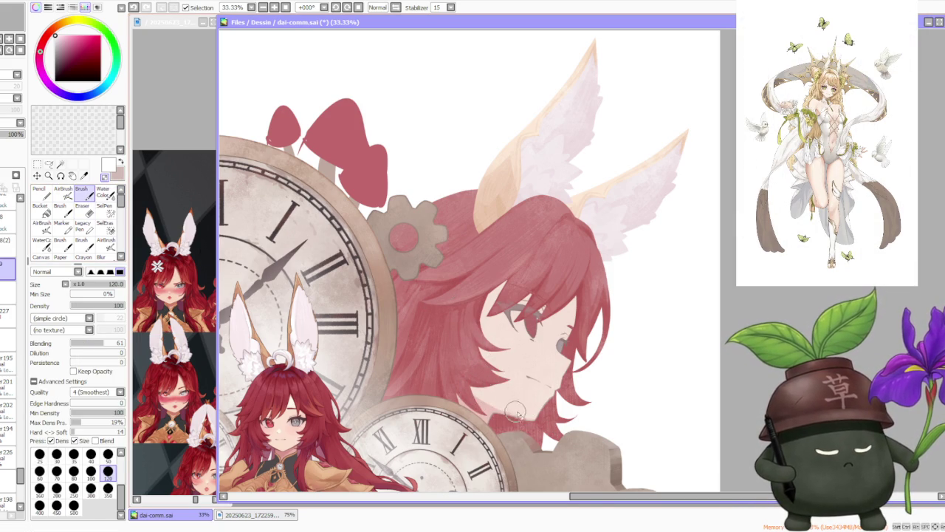
# Undo the previous stroke and paint a short mouth line near the portrait's chin.
pyautogui.scroll(1, 513, 411)
pyautogui.scroll(1, 512, 411)
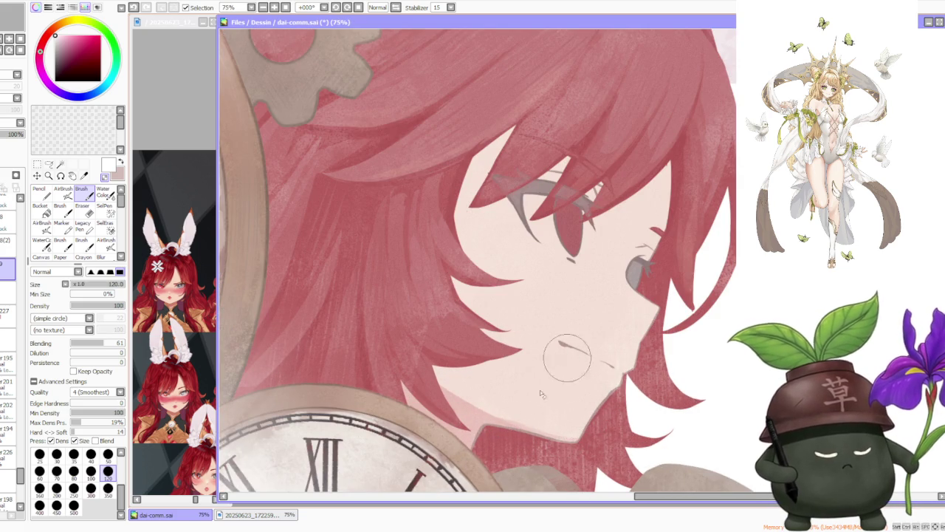
pyautogui.hotkey('ctrl', 'z')
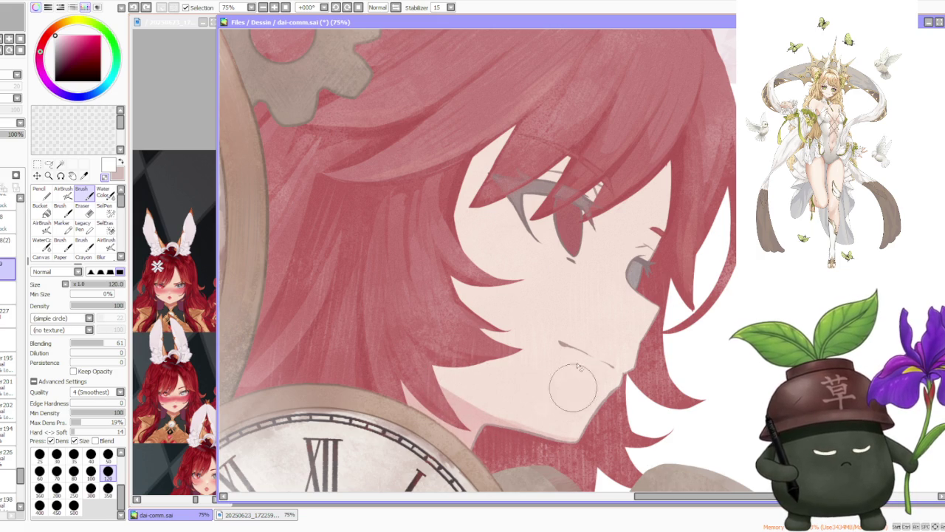
pyautogui.moveTo(534, 328); pyautogui.dragTo(505, 345)
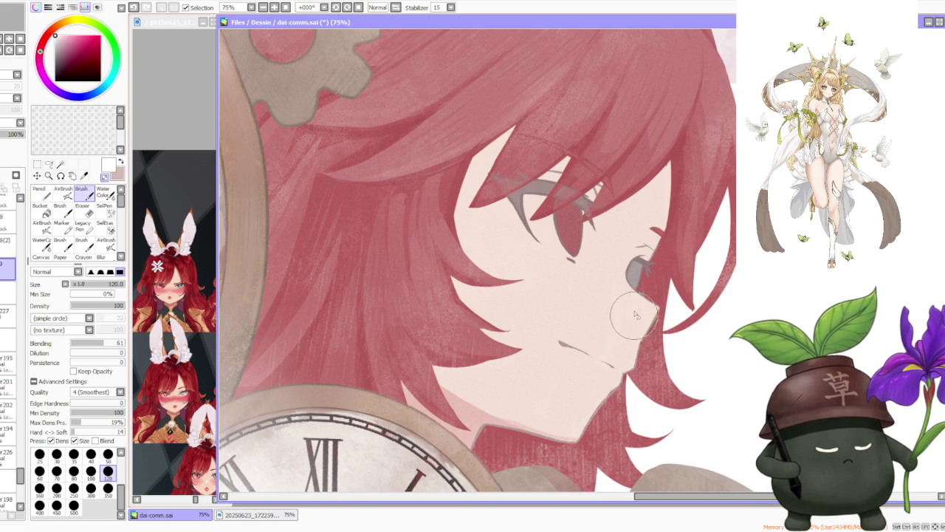
pyautogui.scroll(-4, 678, 237)
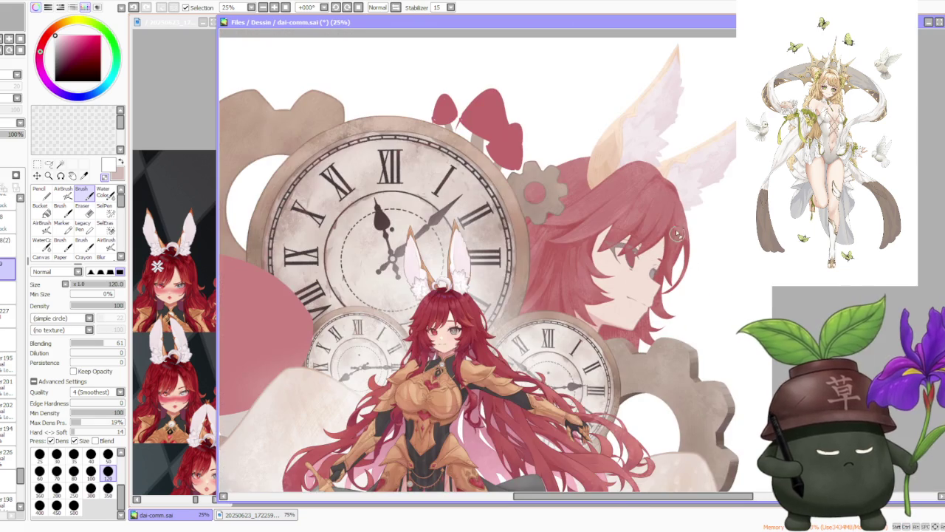
# Zoom in and out over the mirrored canvas to inspect the composition.
pyautogui.scroll(-1, 661, 254)
pyautogui.scroll(-1, 661, 253)
pyautogui.scroll(4, 607, 330)
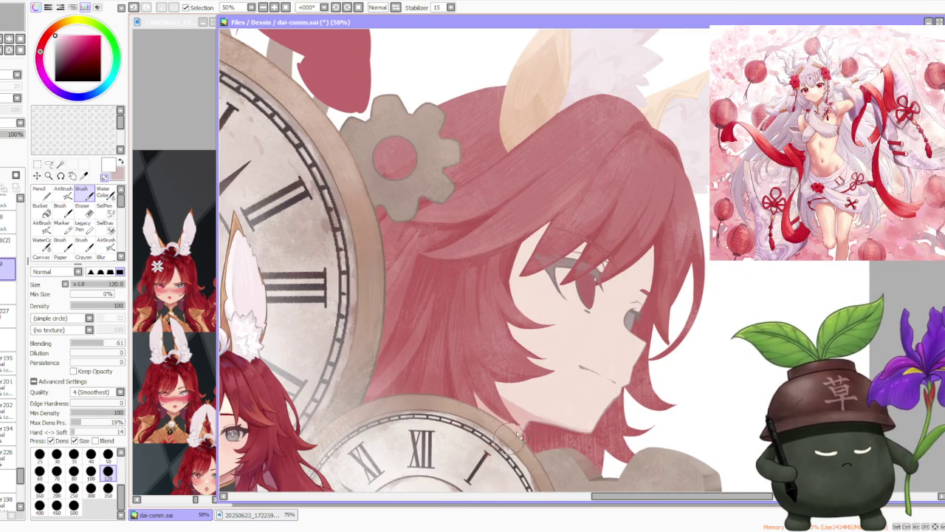
pyautogui.scroll(-3, 624, 318)
pyautogui.scroll(-2, 633, 339)
pyautogui.scroll(1, 633, 347)
pyautogui.scroll(2, 636, 340)
pyautogui.scroll(1, 628, 267)
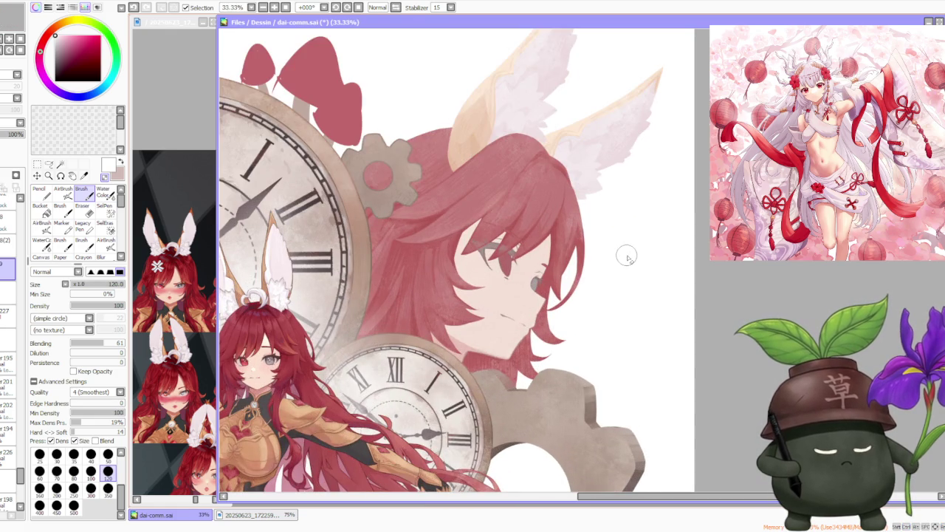
pyautogui.scroll(-2, 627, 257)
pyautogui.scroll(-1, 629, 258)
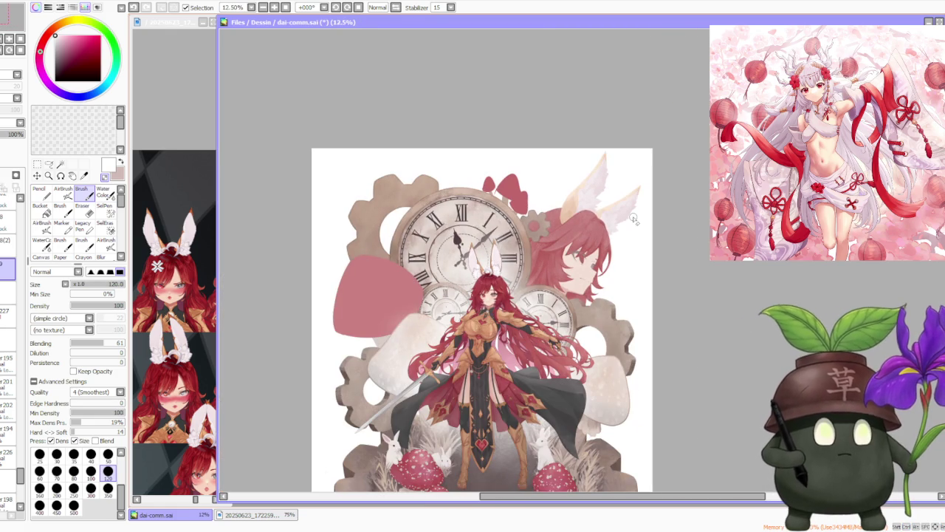
pyautogui.scroll(-1, 627, 177)
pyautogui.scroll(2, 589, 205)
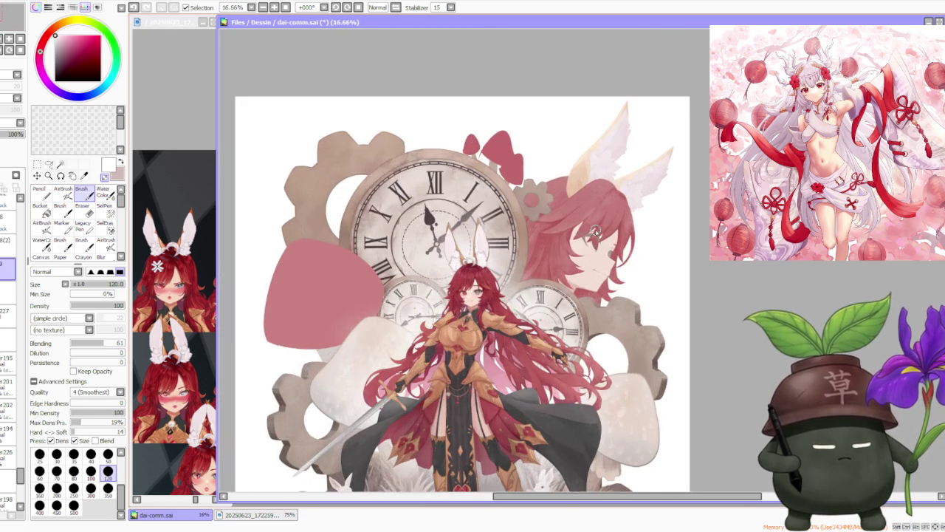
pyautogui.scroll(-1, 596, 178)
# Flip the canvas view back to Normal orientation and zoom out to view the whole illustration.
pyautogui.click(396, 7)
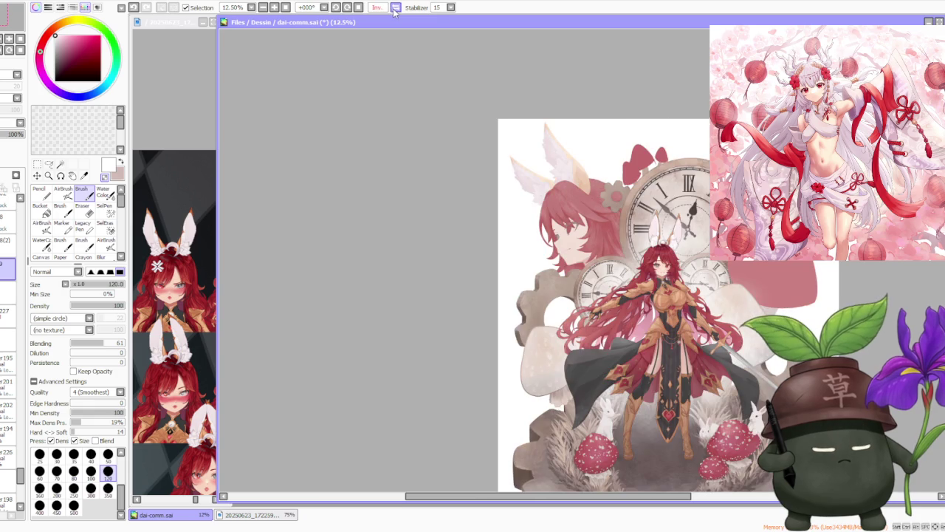
pyautogui.click(396, 7)
pyautogui.click(395, 7)
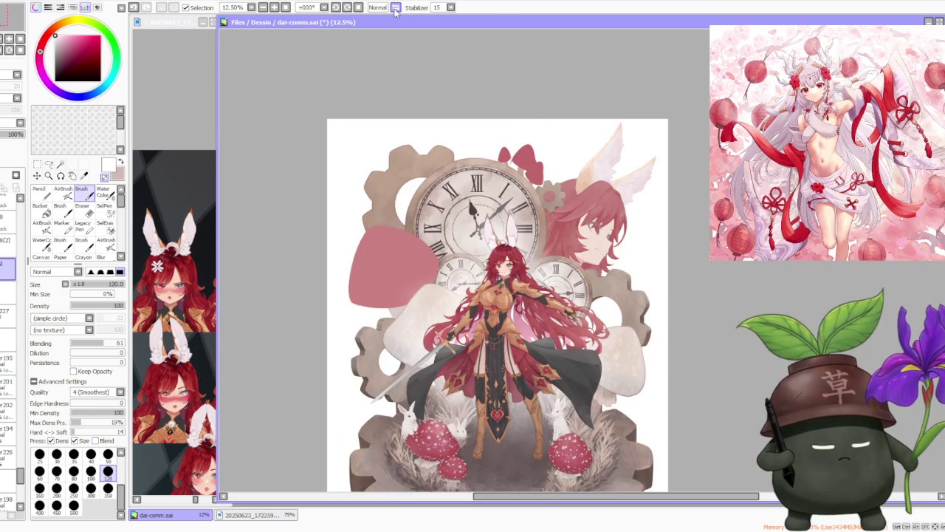
pyautogui.scroll(-1, 537, 200)
pyautogui.scroll(1, 554, 175)
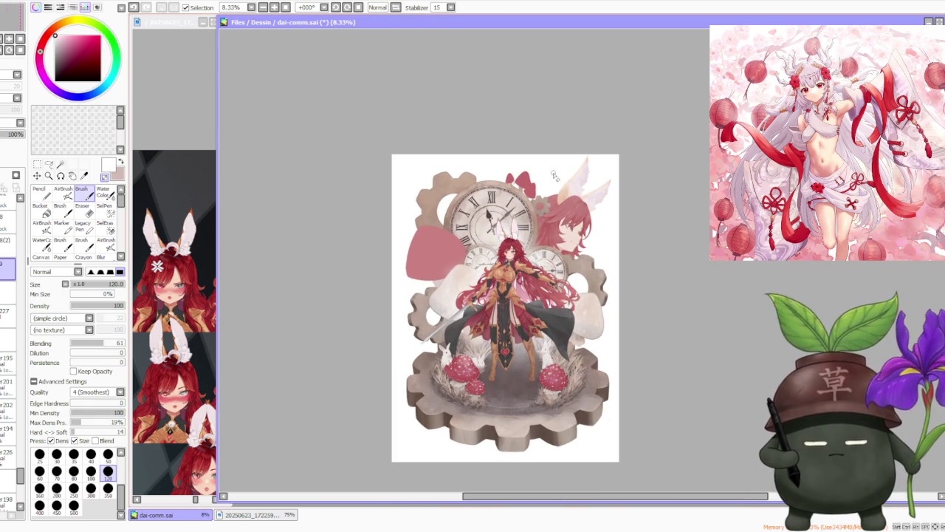
pyautogui.scroll(2, 563, 181)
pyautogui.scroll(1, 563, 181)
pyautogui.scroll(-1, 562, 181)
pyautogui.scroll(-1, 563, 181)
pyautogui.scroll(-1, 560, 171)
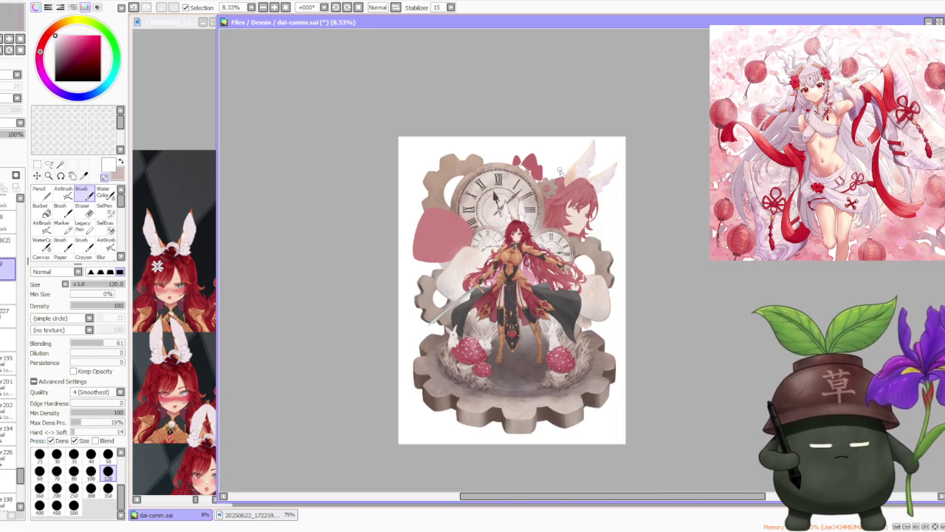
pyautogui.scroll(-1, 560, 172)
pyautogui.scroll(1, 560, 172)
pyautogui.scroll(1, 560, 171)
# Select the background portrait layer, lower its opacity, then drag it back to 100%.
pyautogui.click(7, 292)
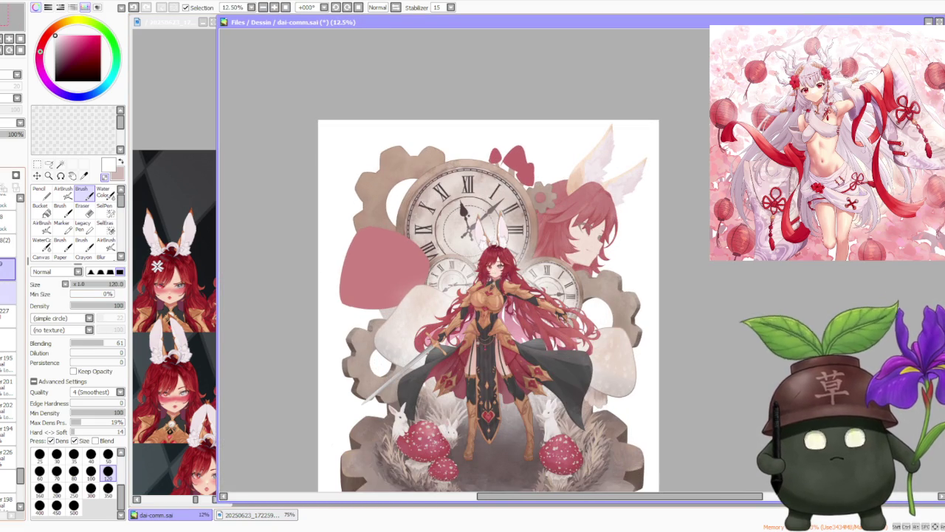
pyautogui.click(16, 135)
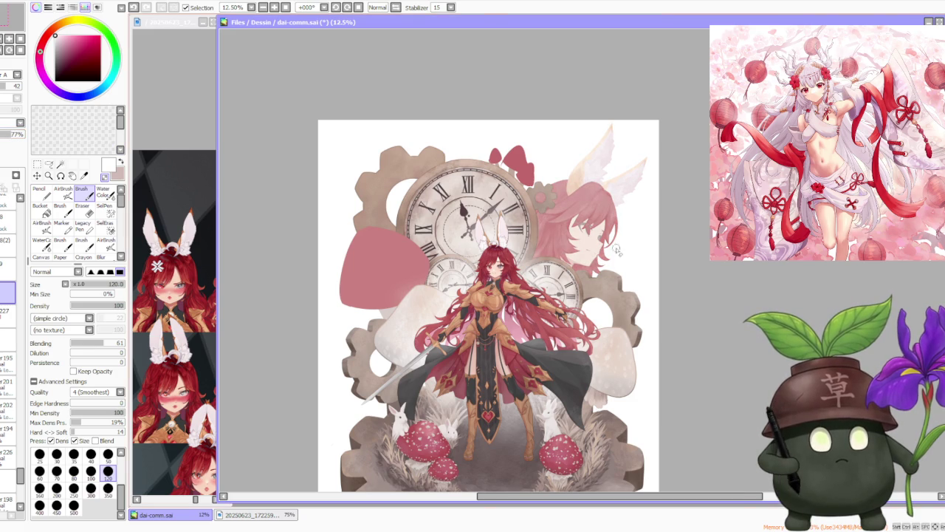
pyautogui.scroll(-2, 620, 214)
pyautogui.scroll(3, 625, 198)
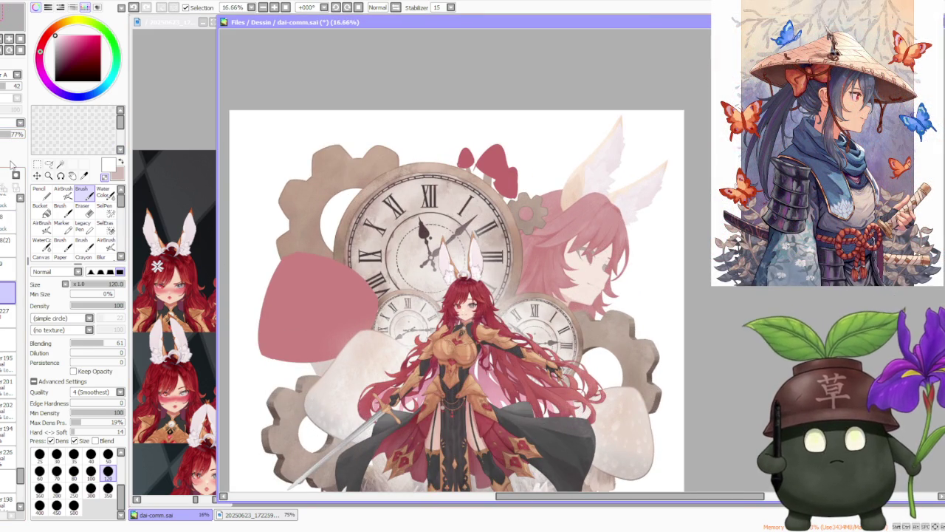
pyautogui.moveTo(17, 134); pyautogui.dragTo(29, 135)
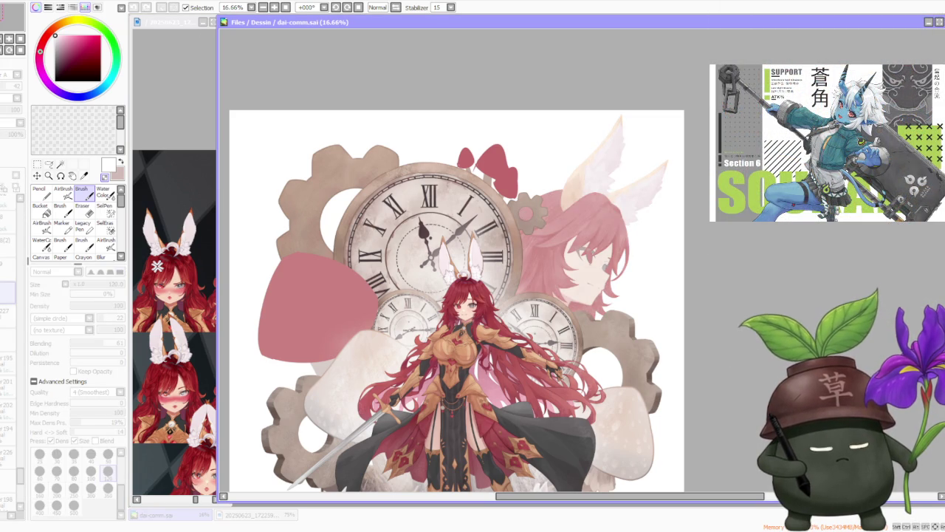
# Undo the last edit to fade the background portrait, zooming in and out to judge it.
pyautogui.scroll(-2, 538, 199)
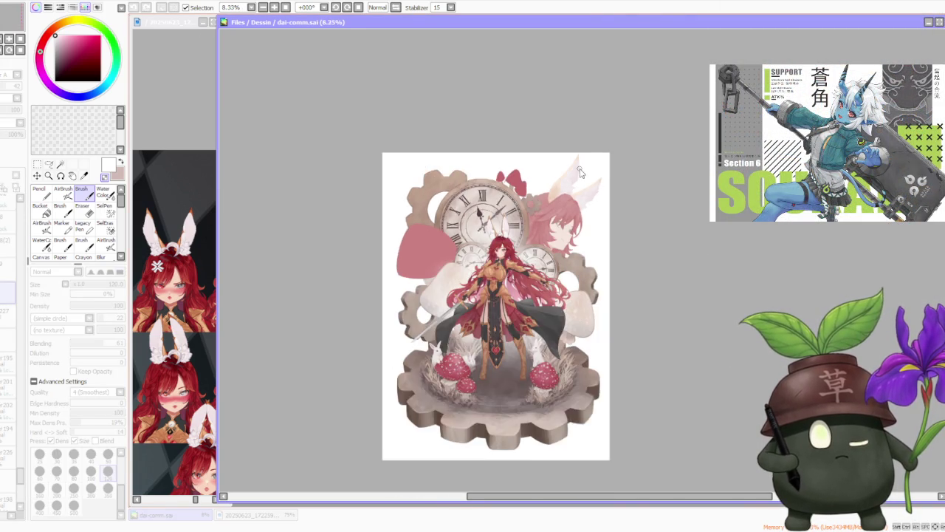
pyautogui.scroll(-2, 538, 200)
pyautogui.scroll(3, 578, 211)
pyautogui.scroll(3, 579, 212)
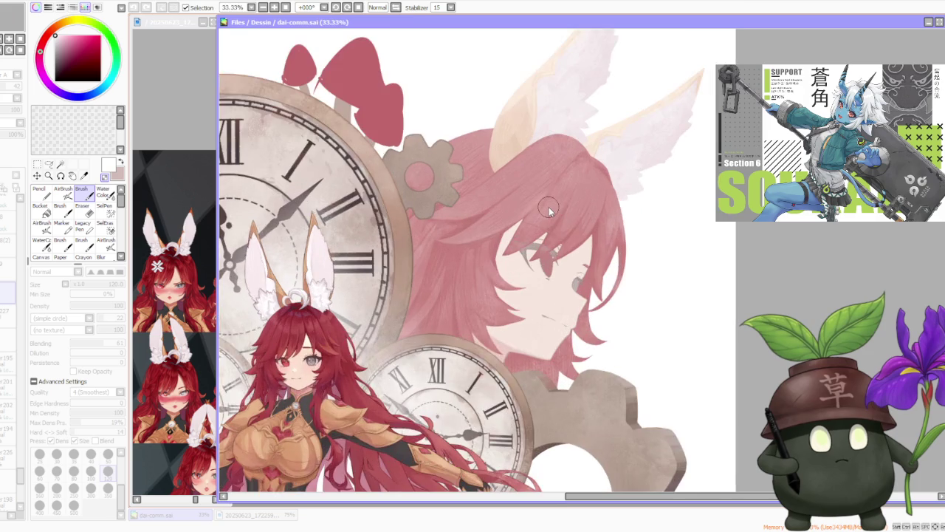
pyautogui.scroll(-4, 587, 114)
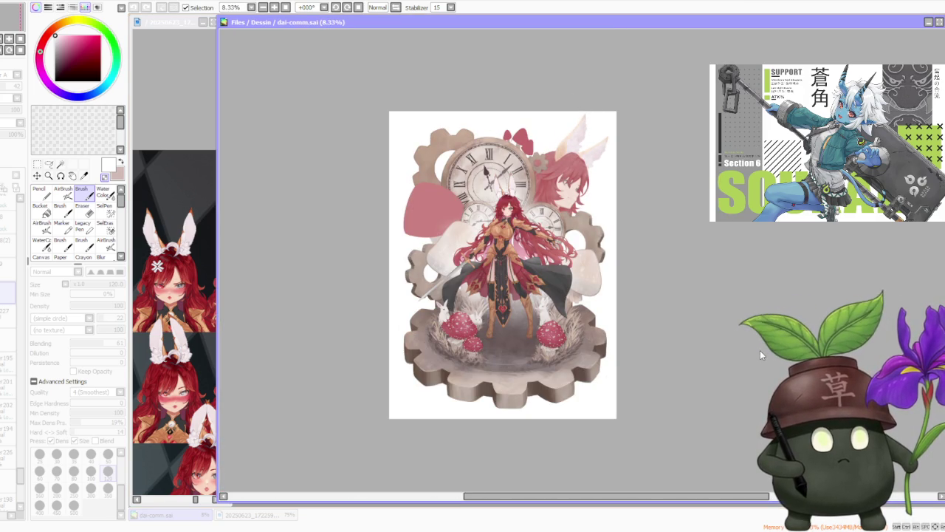
pyautogui.hotkey('ctrl', 'z')
pyautogui.scroll(5, 613, 189)
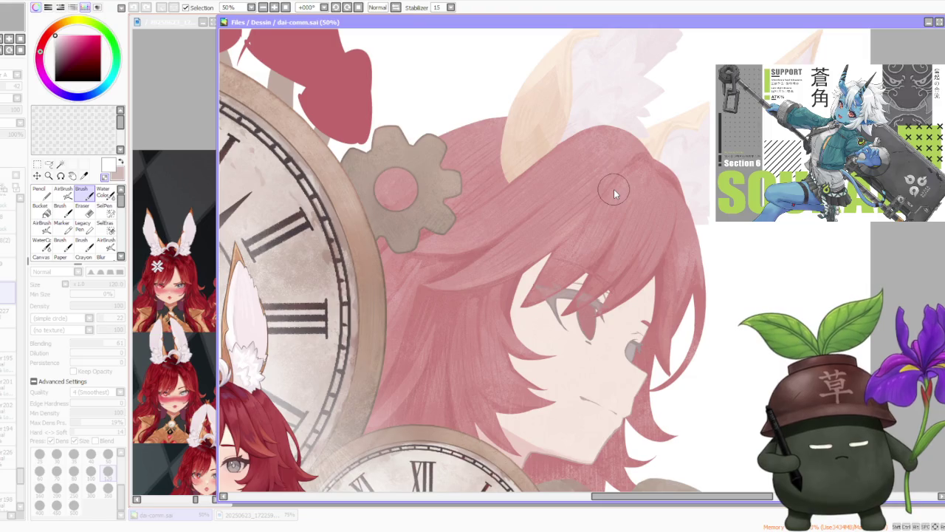
pyautogui.scroll(-2, 613, 189)
pyautogui.scroll(-2, 606, 198)
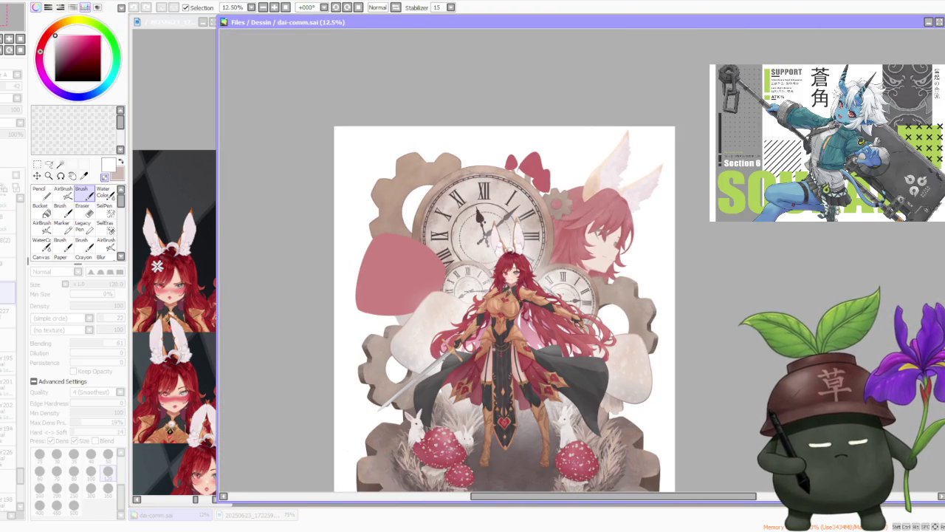
# Toggle undo and redo to compare the faded and restored portrait versions.
pyautogui.hotkey('ctrl', 'z')
pyautogui.hotkey('ctrl', 'z')
pyautogui.hotkey('ctrl', 'z')
pyautogui.hotkey('ctrl', 'y')
pyautogui.hotkey('ctrl', 'y')
pyautogui.hotkey('ctrl', 'y')
pyautogui.hotkey('ctrl', 'y')
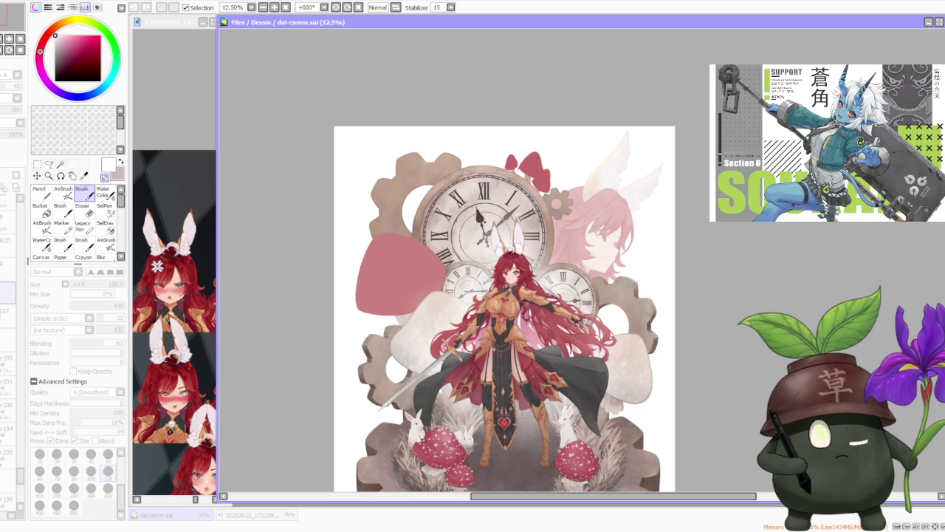
pyautogui.scroll(-1, 641, 238)
pyautogui.scroll(1, 647, 223)
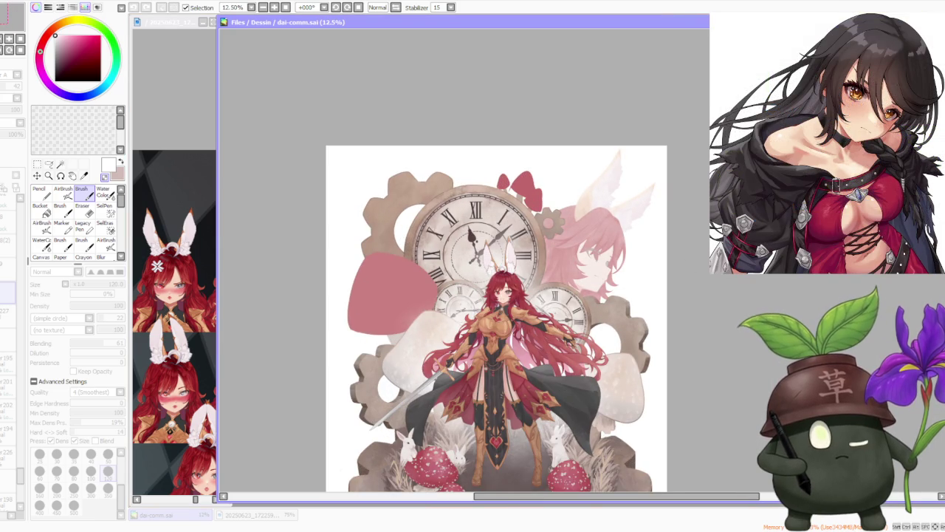
pyautogui.scroll(-1, 492, 278)
pyautogui.scroll(4, 556, 251)
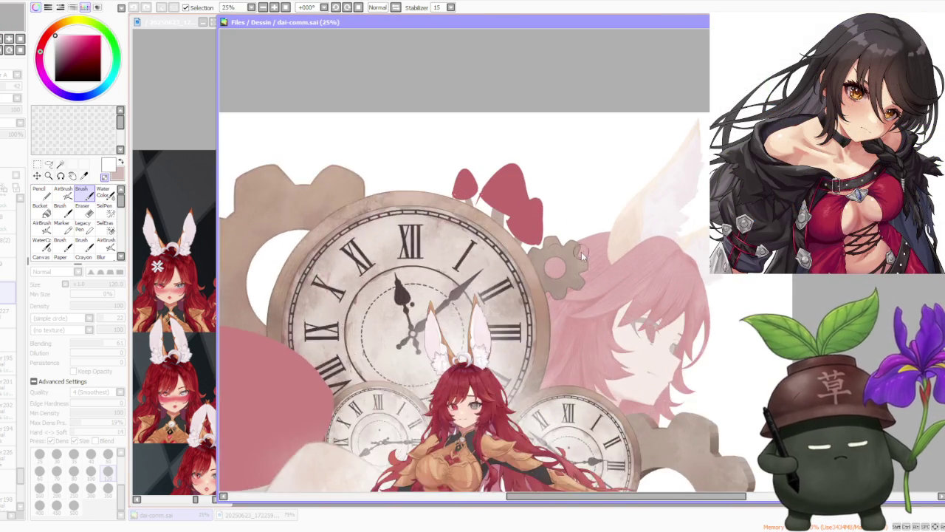
pyautogui.scroll(1, 555, 252)
pyautogui.scroll(-1, 571, 294)
pyautogui.scroll(2, 557, 238)
pyautogui.scroll(-2, 557, 240)
pyautogui.scroll(-2, 557, 239)
pyautogui.scroll(-1, 558, 240)
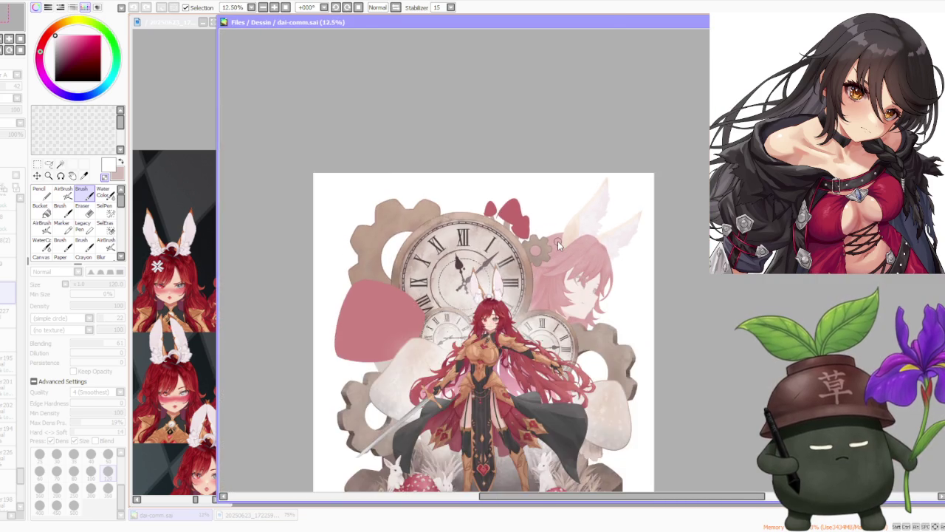
pyautogui.scroll(-1, 558, 241)
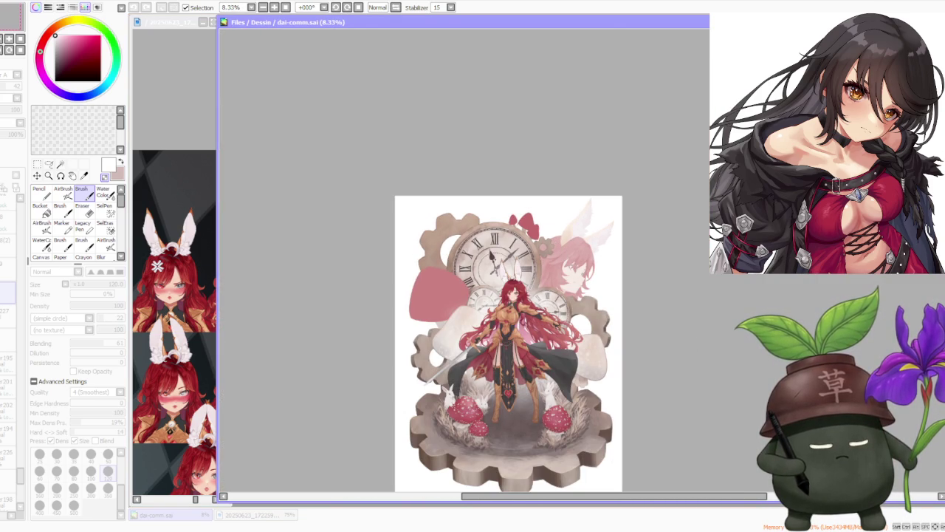
# Undo twice more, leaving the background portrait in its stronger red tones behind the clock.
pyautogui.hotkey('ctrl', 'z')
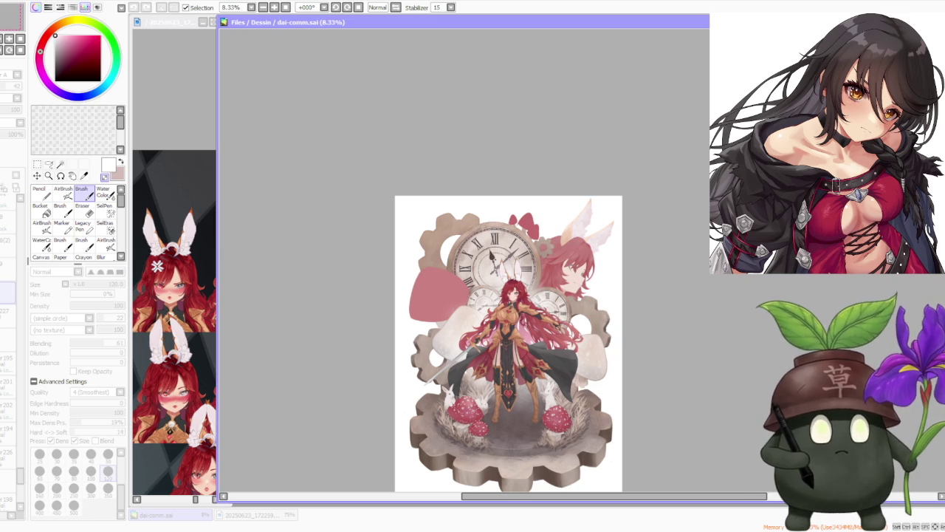
pyautogui.hotkey('ctrl', 'z')
pyautogui.hotkey('ctrl', 'z')
pyautogui.hotkey('ctrl', 'z')
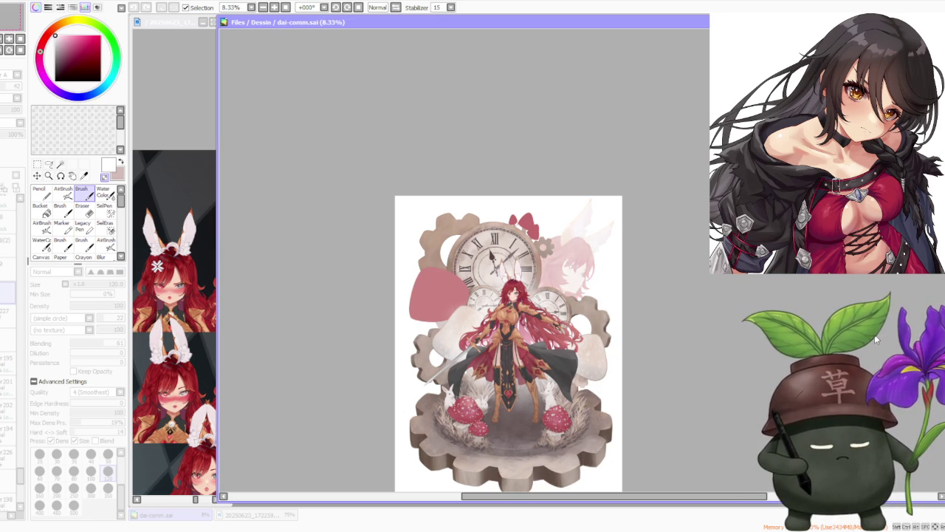
pyautogui.scroll(-1, 583, 266)
pyautogui.scroll(3, 575, 281)
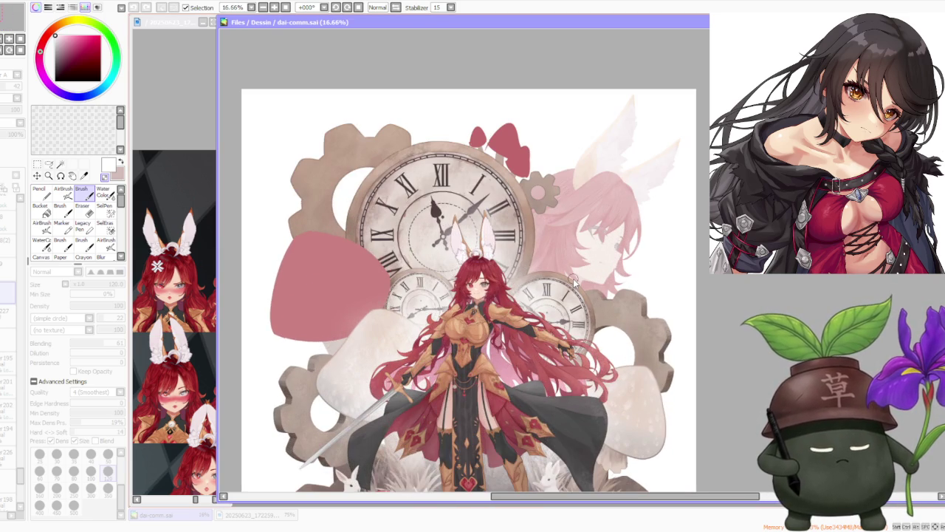
pyautogui.scroll(-1, 575, 281)
pyautogui.scroll(-1, 575, 282)
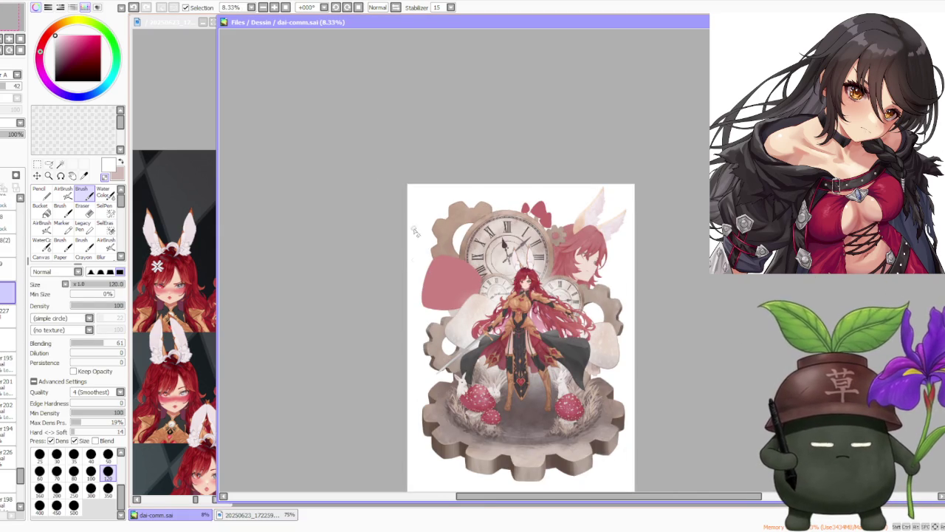
pyautogui.scroll(3, 517, 182)
pyautogui.scroll(-2, 509, 180)
pyautogui.scroll(-1, 509, 179)
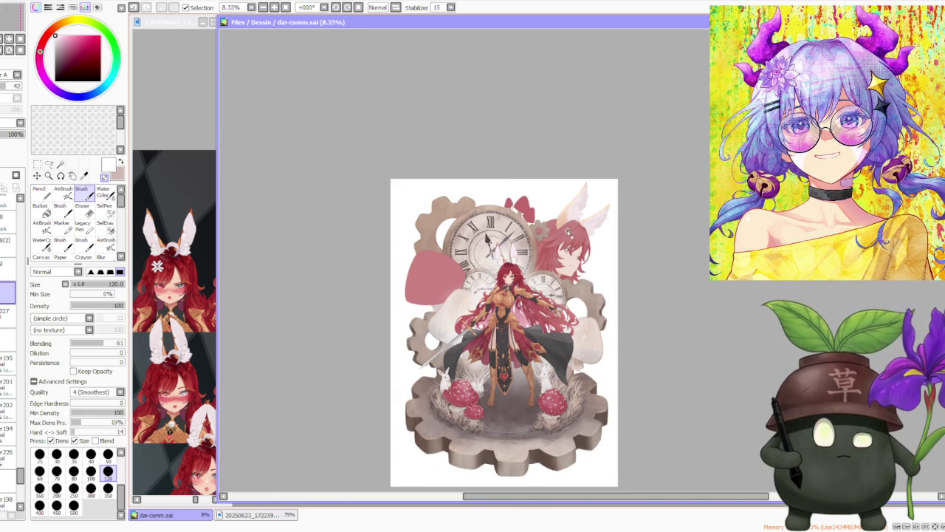
pyautogui.scroll(1, 416, 149)
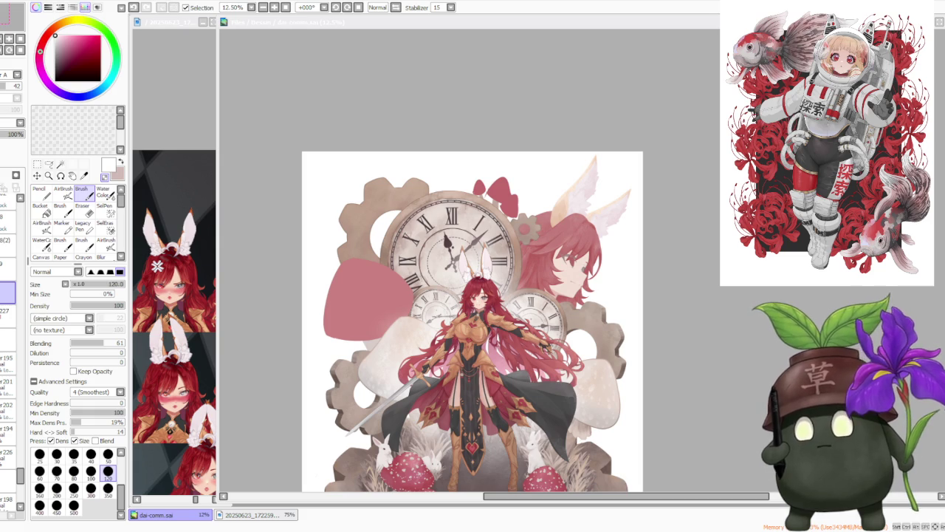
pyautogui.scroll(2, 665, 274)
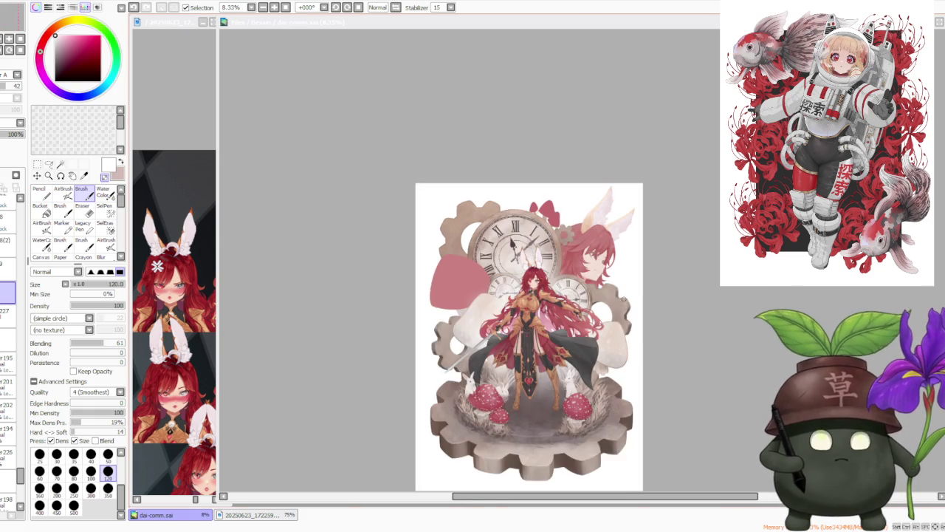
pyautogui.click(701, 197)
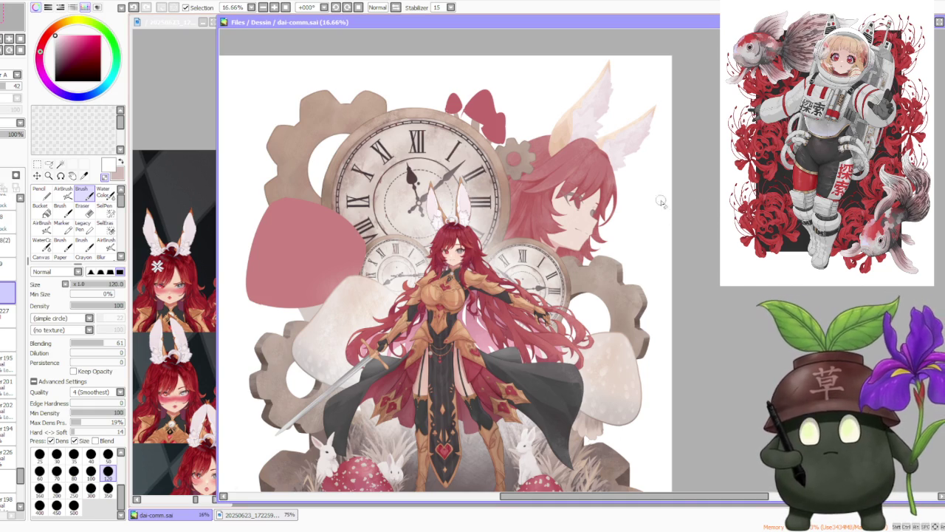
pyautogui.hotkey('alt', 'Tab')
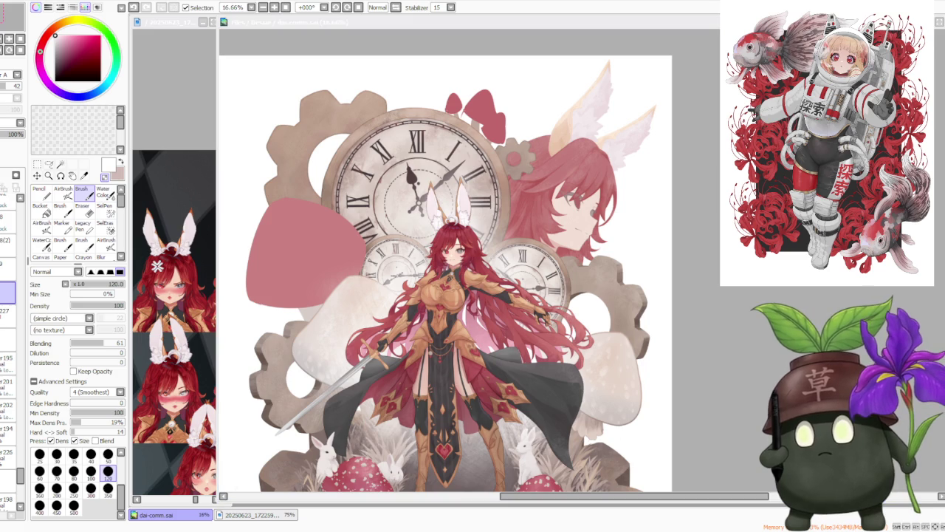
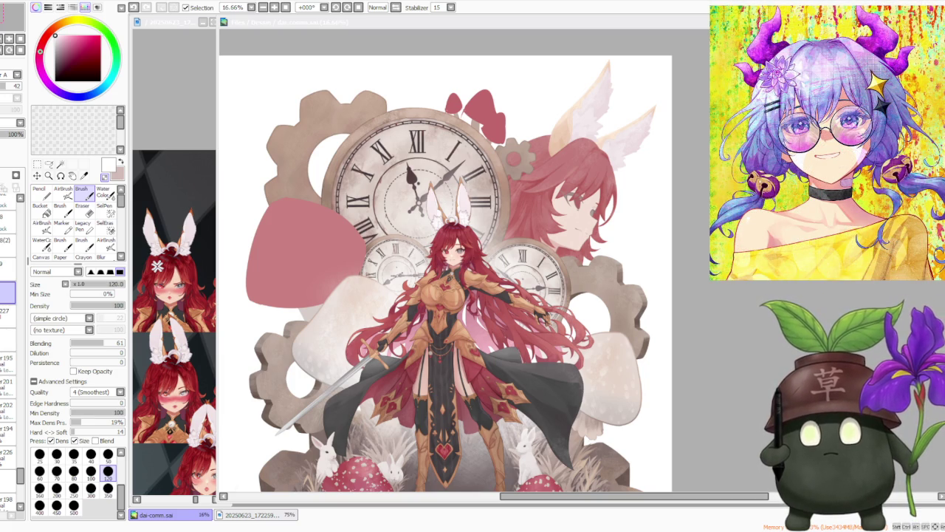
# Add a new empty layer above the selected layer in the Layer panel.
pyautogui.click(24, 212)
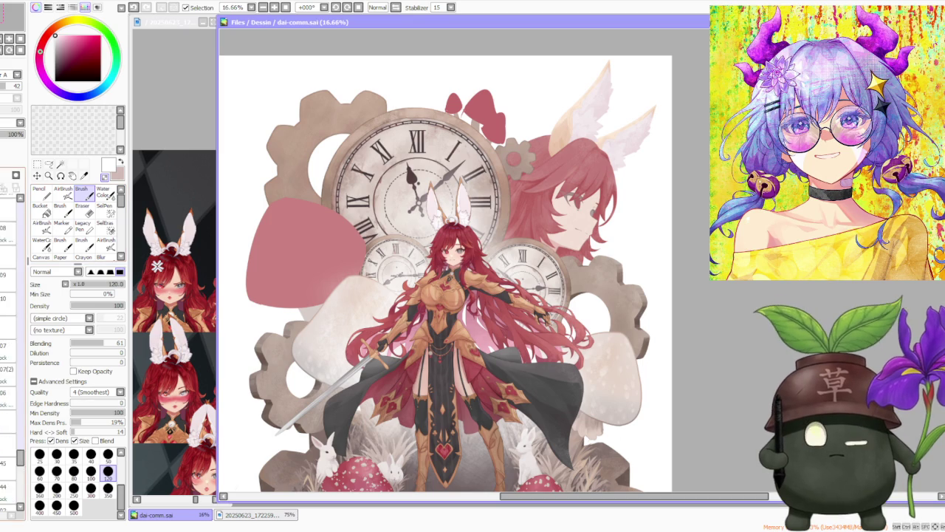
pyautogui.scroll(-2, 24, 212)
pyautogui.scroll(-2, 24, 212)
pyautogui.scroll(-2, 24, 212)
pyautogui.scroll(-1, 23, 215)
pyautogui.click(7, 245)
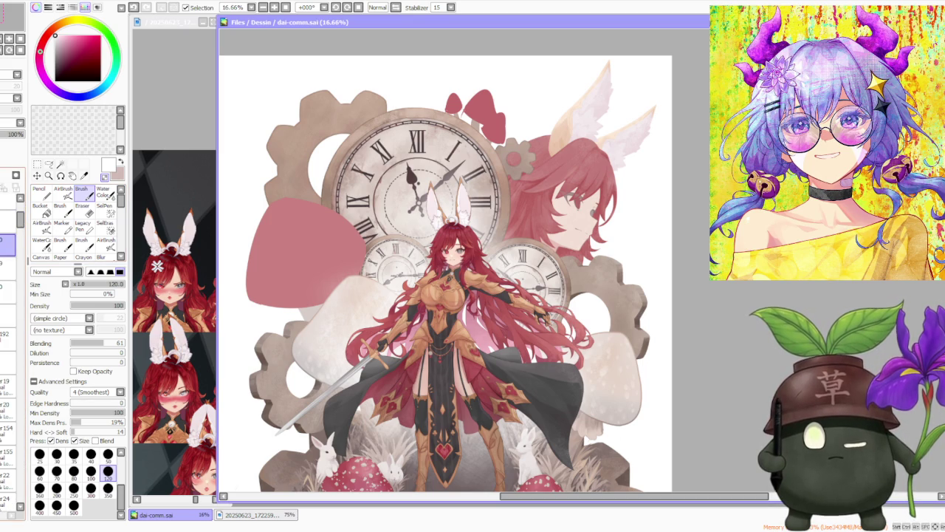
pyautogui.hotkey('ctrl', 'v')
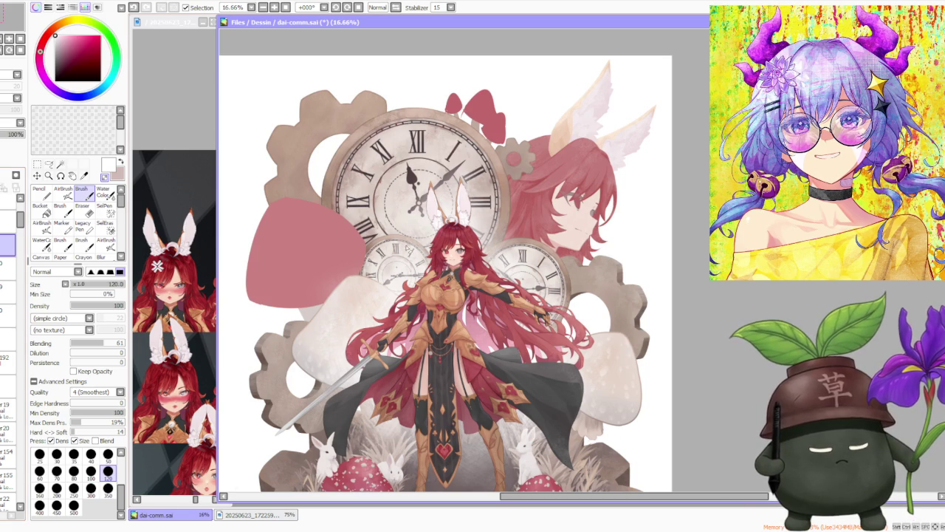
# Pick a brown-orange colour, set brush size 100, and choose the rectangular Selection tool.
pyautogui.keyDown('alt'); pyautogui.click(411, 271); pyautogui.keyUp('alt')
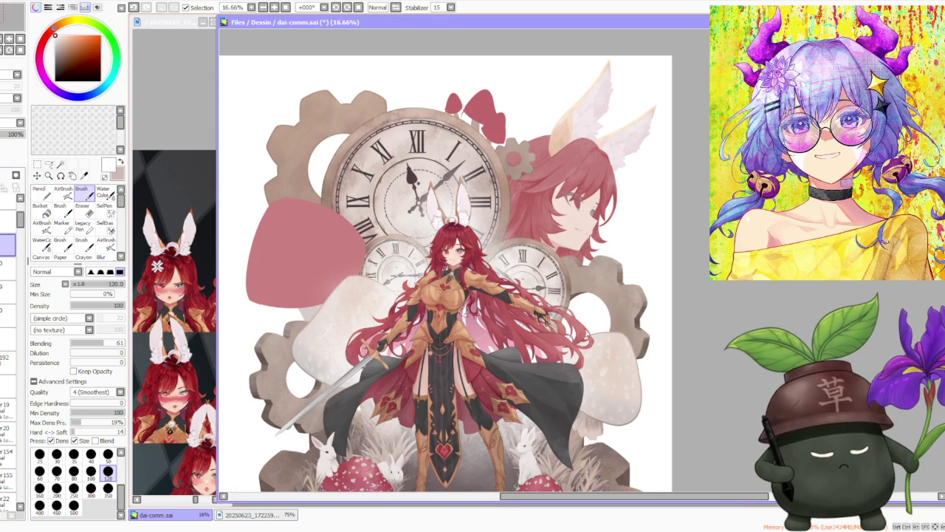
pyautogui.click(91, 470)
pyautogui.scroll(1, 384, 356)
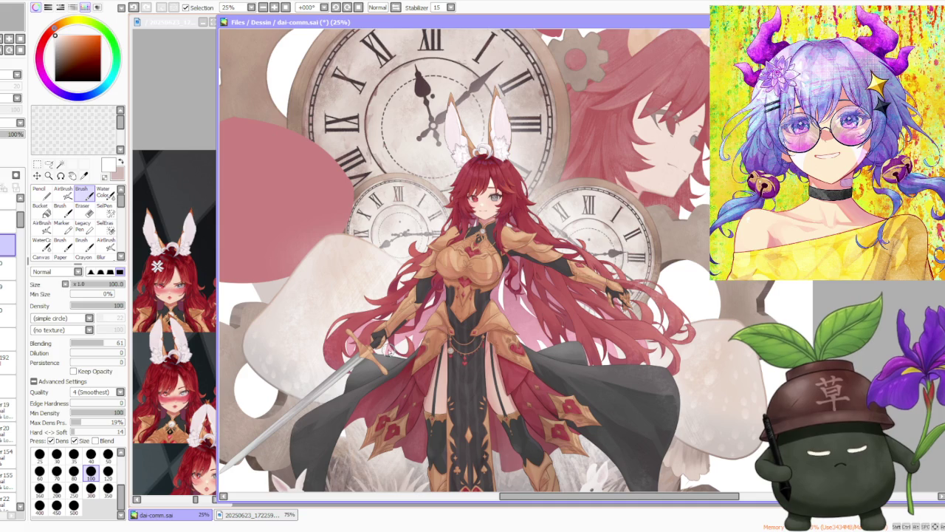
pyautogui.click(37, 164)
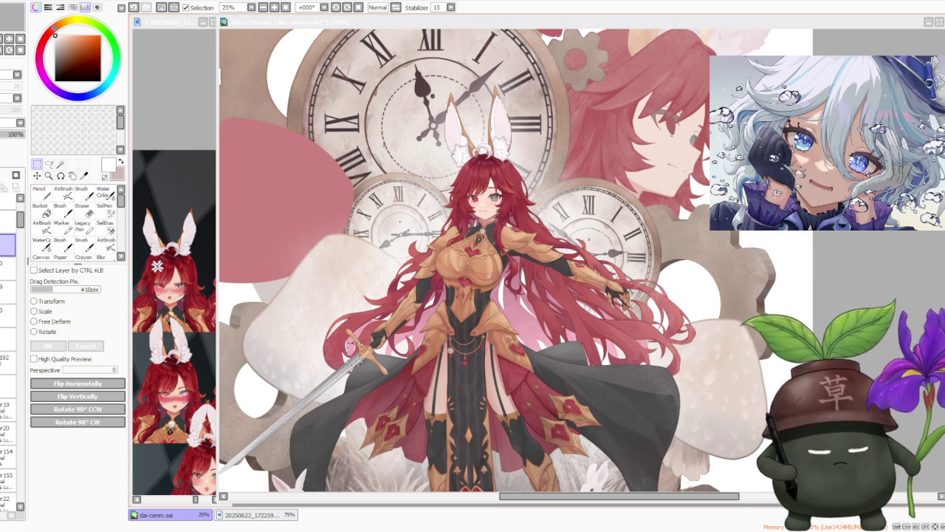
pyautogui.scroll(1, 361, 359)
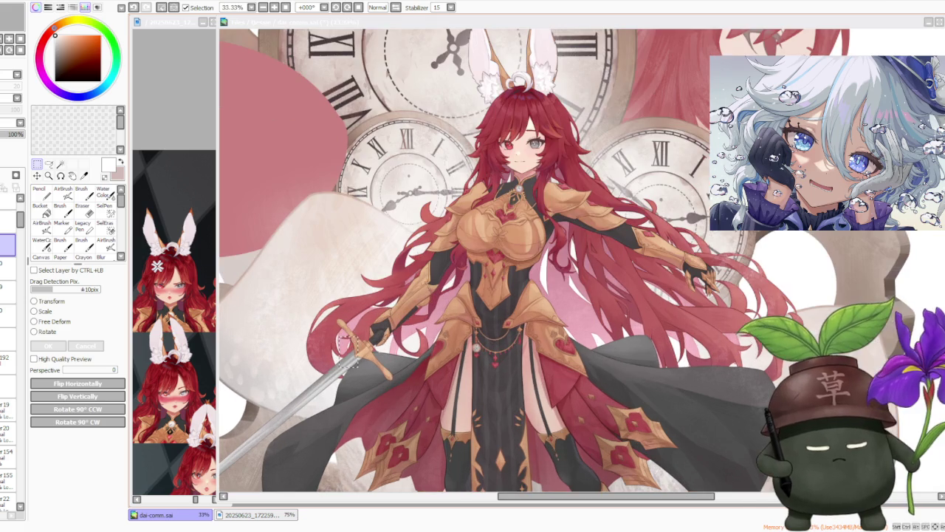
pyautogui.scroll(-1, 354, 361)
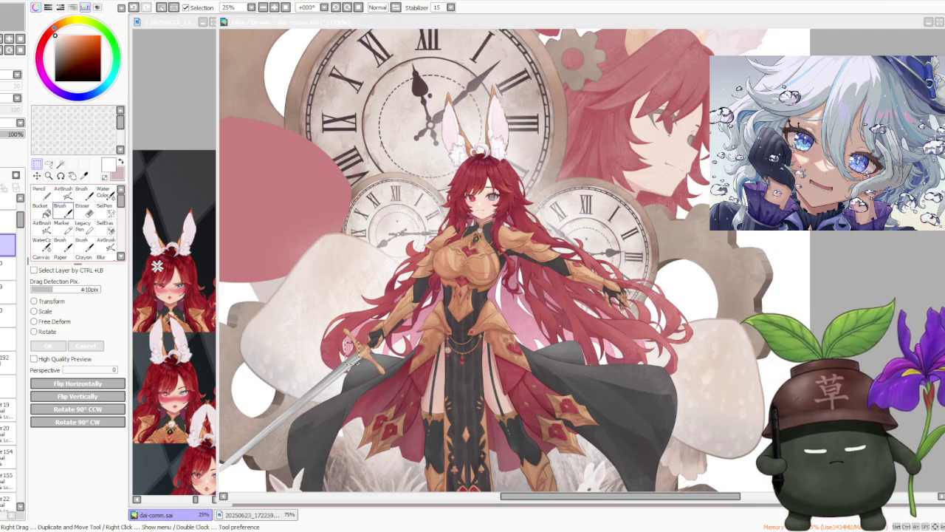
# Move a small white paper fragment onto the left mushroom with the Rotate transform.
pyautogui.click(355, 360)
pyautogui.press('g')
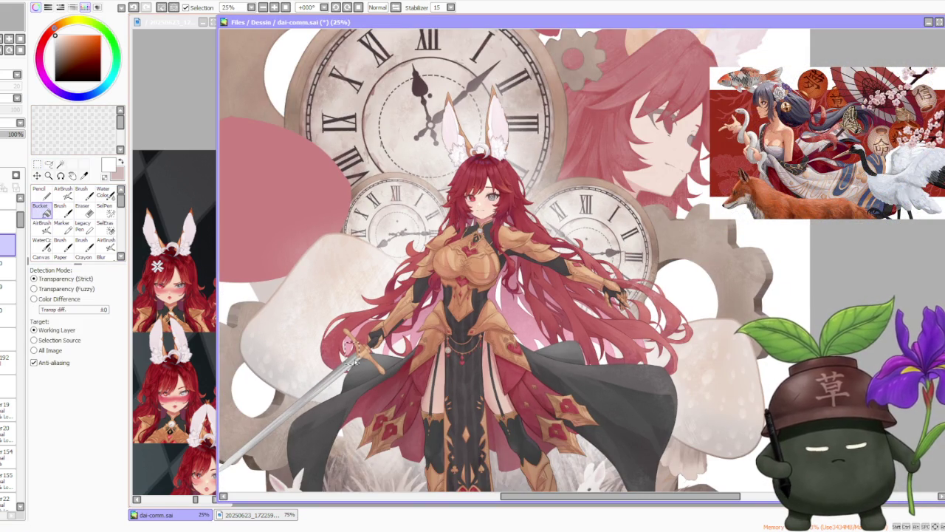
pyautogui.hotkey('ctrl', 't')
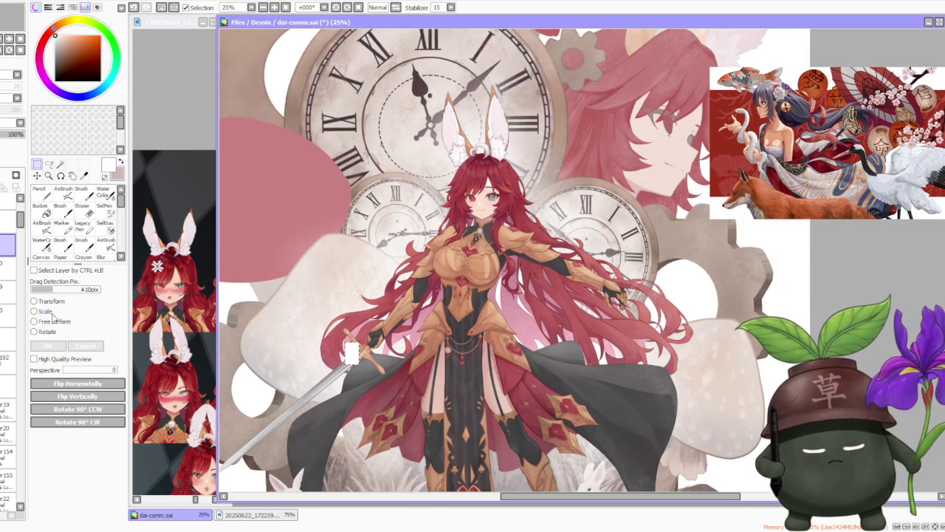
pyautogui.click(62, 336)
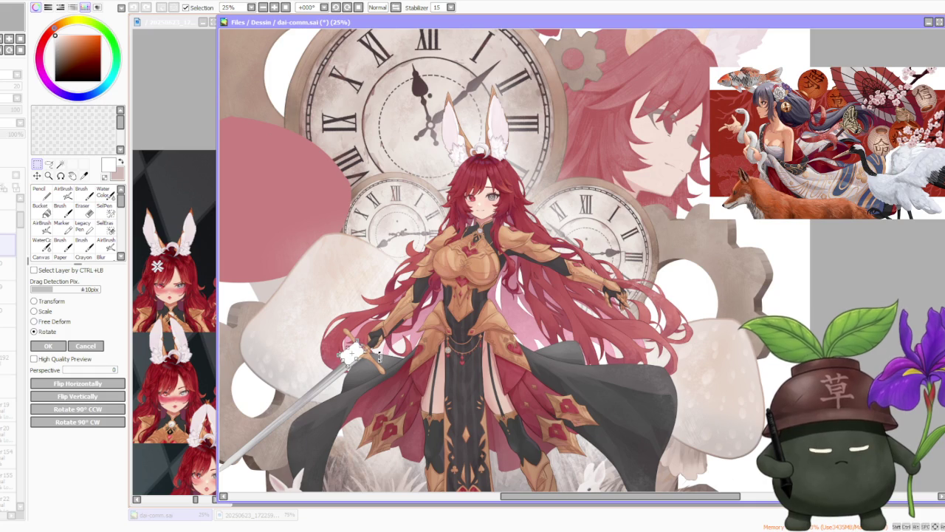
pyautogui.scroll(1, 350, 354)
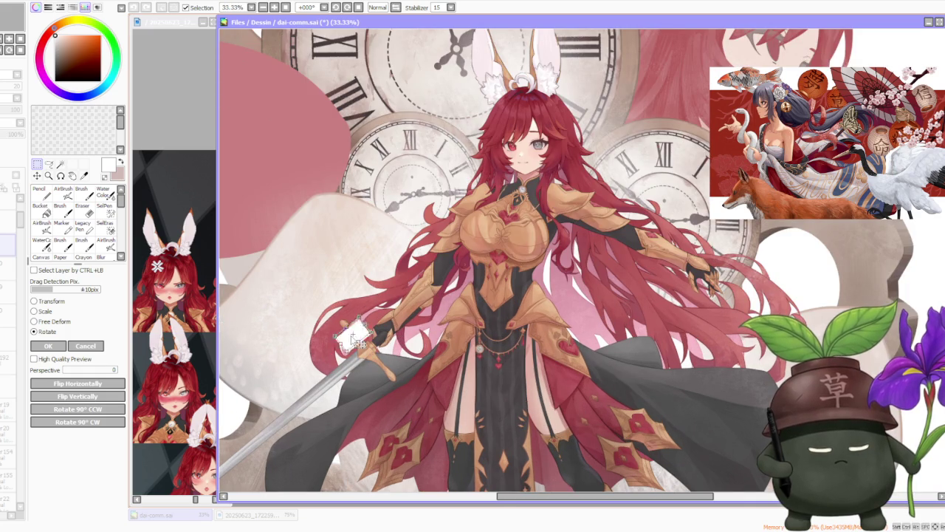
pyautogui.moveTo(356, 201); pyautogui.dragTo(334, 251)
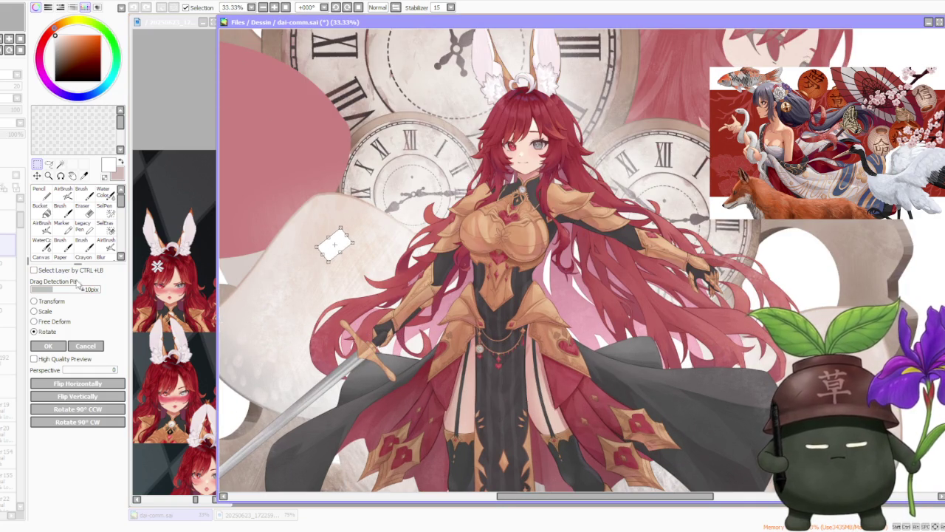
pyautogui.click(56, 346)
pyautogui.scroll(-2, 399, 222)
pyautogui.scroll(-1, 391, 200)
pyautogui.scroll(2, 390, 196)
pyautogui.scroll(1, 390, 196)
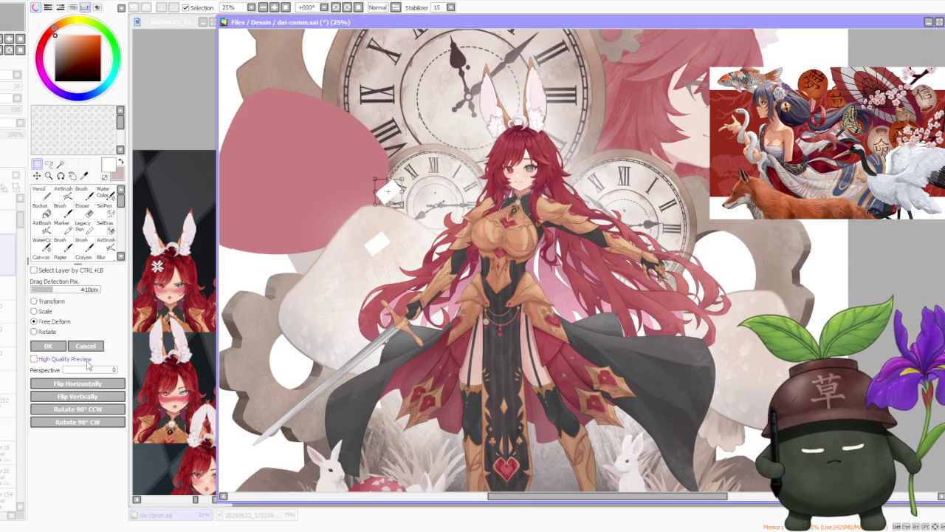
# Skew the fragment's top-right corner with Free Deform and set it lower on the mushroom.
pyautogui.click(58, 322)
pyautogui.scroll(2, 335, 200)
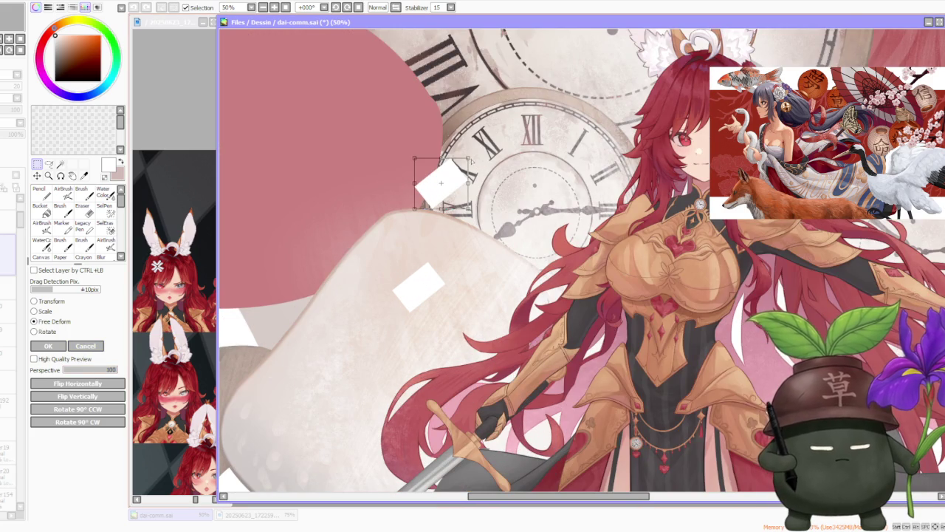
pyautogui.moveTo(475, 160); pyautogui.dragTo(459, 169)
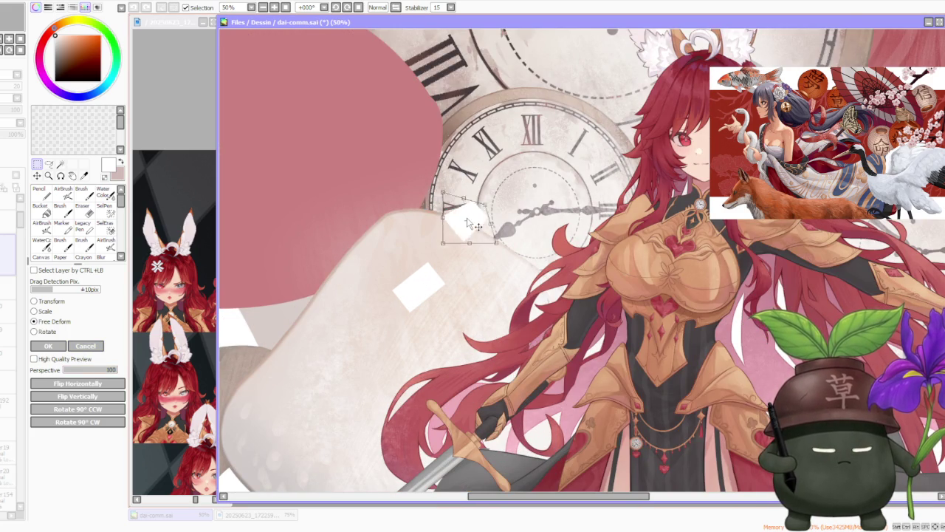
pyautogui.moveTo(438, 186)
pyautogui.mouseDown()
pyautogui.moveTo(323, 230)
pyautogui.moveTo(434, 342)
pyautogui.mouseUp()
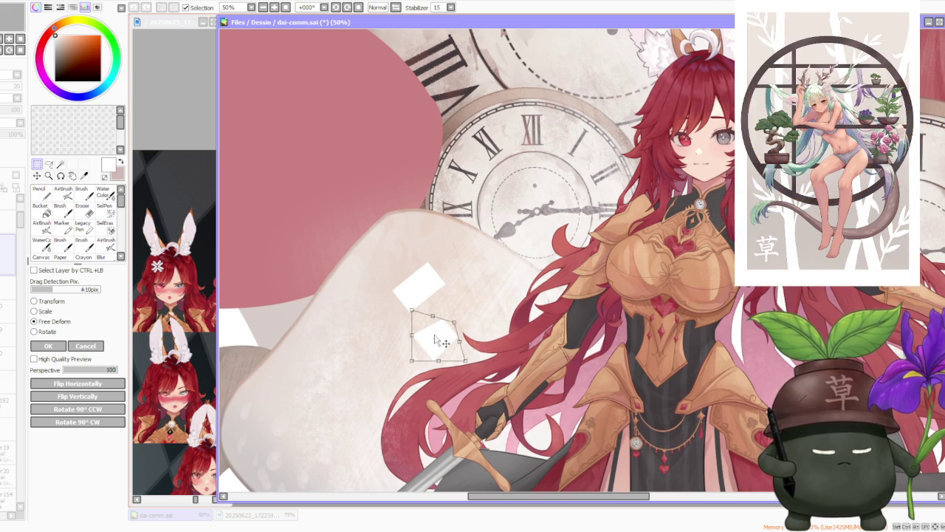
pyautogui.click(48, 347)
pyautogui.scroll(-3, 455, 248)
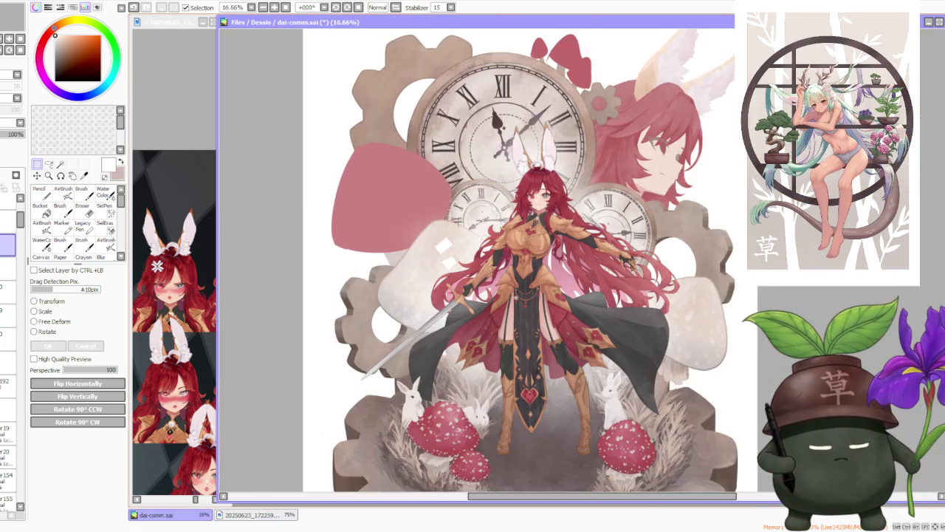
pyautogui.scroll(-1, 456, 244)
pyautogui.scroll(2, 539, 171)
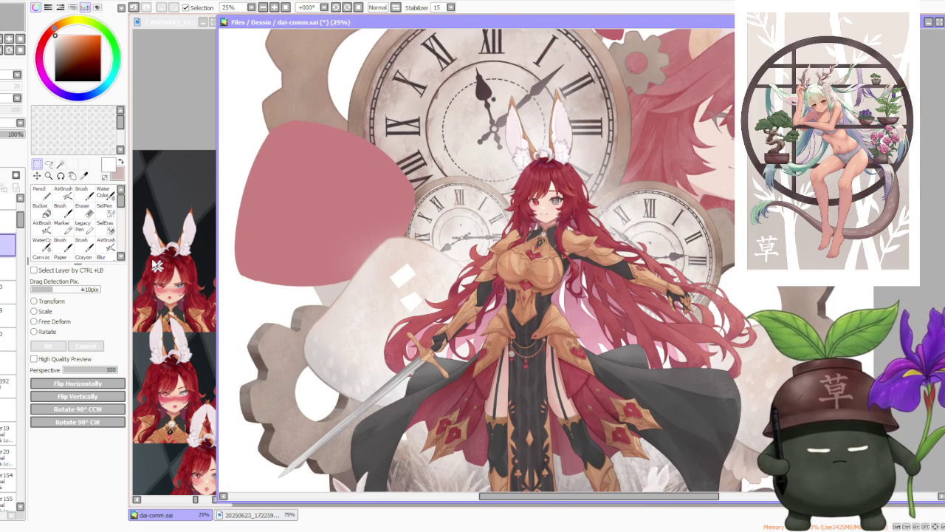
# Tilt another white fragment and flatten it onto the small right clock face.
pyautogui.click(46, 333)
pyautogui.moveTo(418, 241)
pyautogui.mouseDown()
pyautogui.moveTo(371, 250)
pyautogui.moveTo(668, 231)
pyautogui.mouseUp()
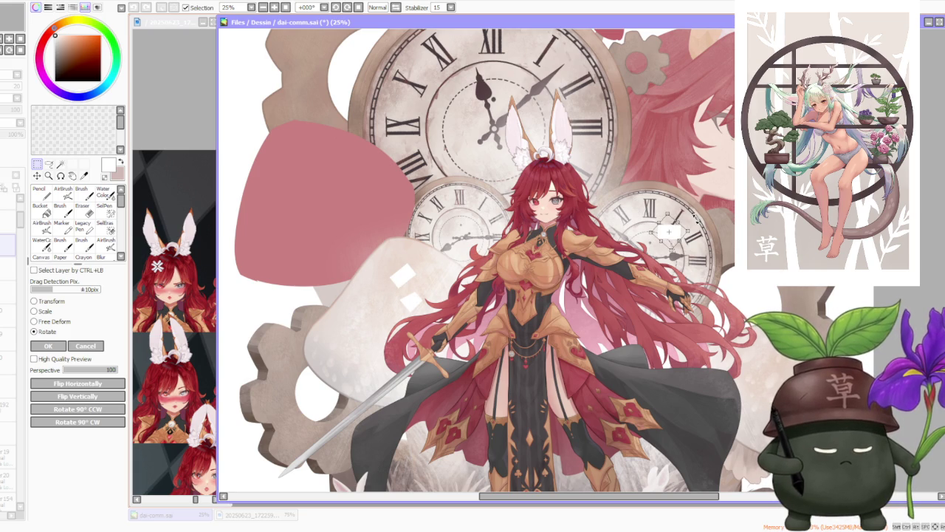
pyautogui.click(52, 321)
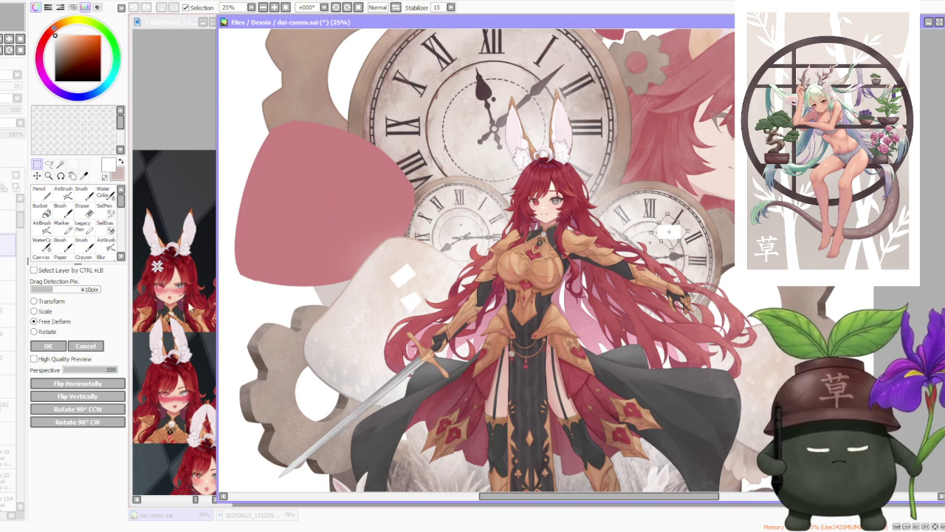
pyautogui.scroll(2, 523, 279)
pyautogui.moveTo(501, 255)
pyautogui.mouseDown()
pyautogui.moveTo(500, 274)
pyautogui.moveTo(475, 289)
pyautogui.mouseUp()
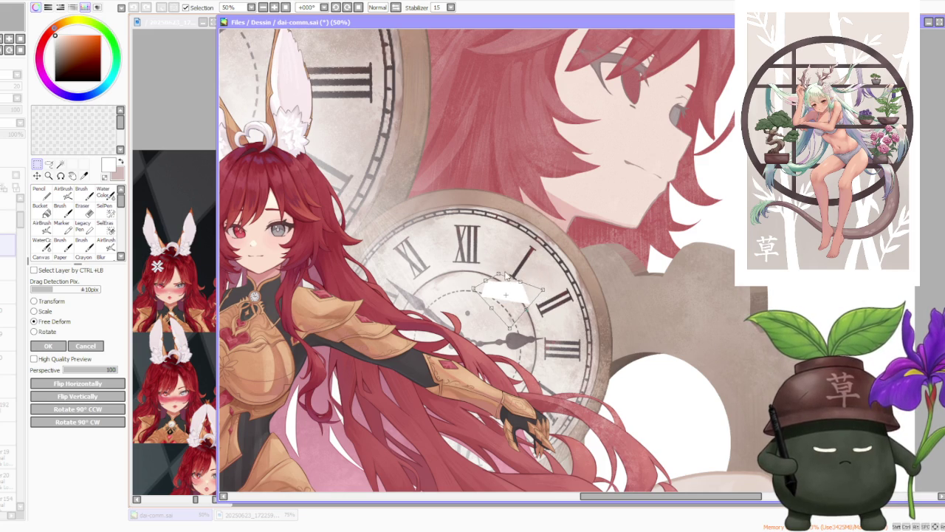
pyautogui.moveTo(507, 276); pyautogui.dragTo(503, 275)
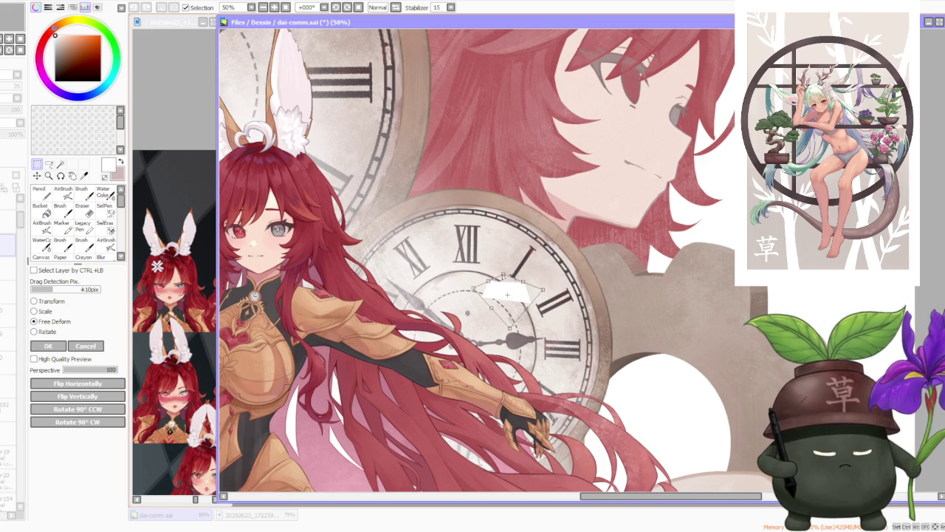
pyautogui.press('Return')
pyautogui.scroll(-2, 509, 278)
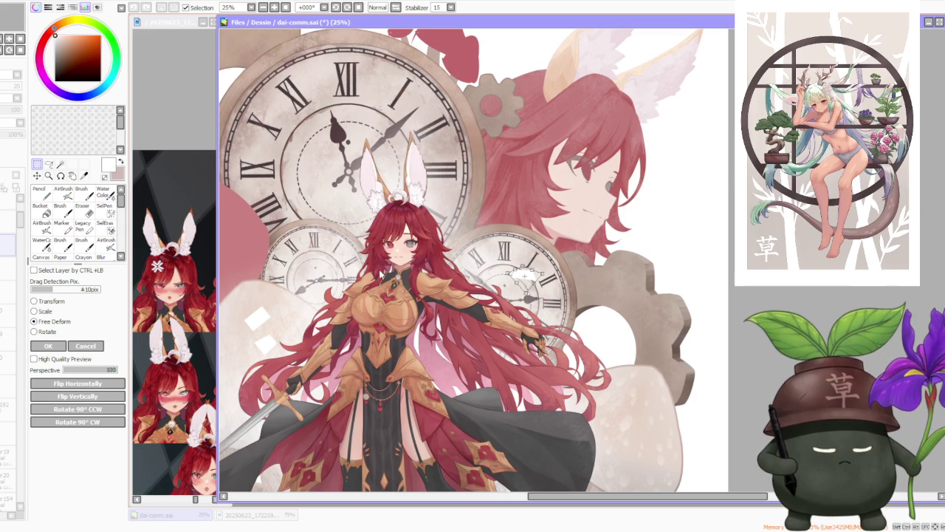
# Copy-paste the white fragments left of the knight and move one up beside the left clock.
pyautogui.scroll(-2, 456, 225)
pyautogui.scroll(-1, 452, 214)
pyautogui.scroll(2, 449, 177)
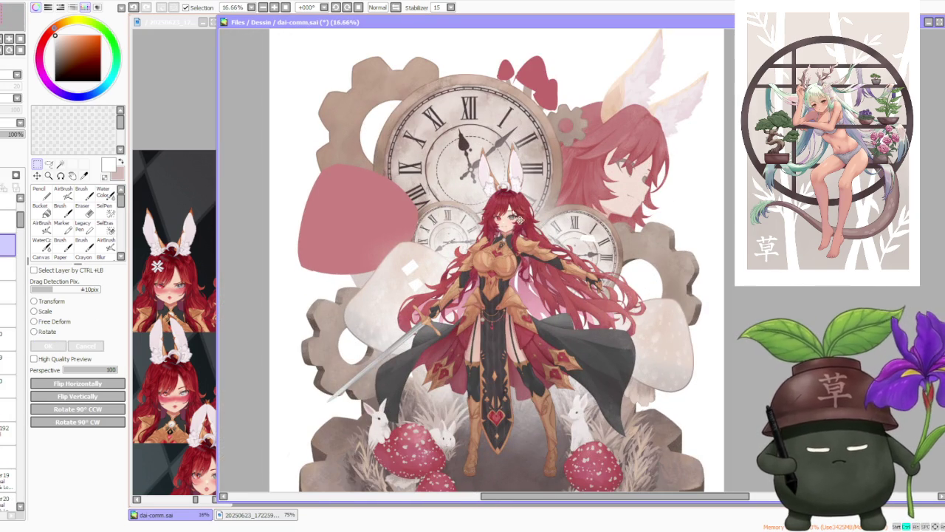
pyautogui.moveTo(392, 238); pyautogui.dragTo(441, 303)
pyautogui.hotkey('ctrl', 'c')
pyautogui.hotkey('ctrl', 'v')
pyautogui.click(49, 332)
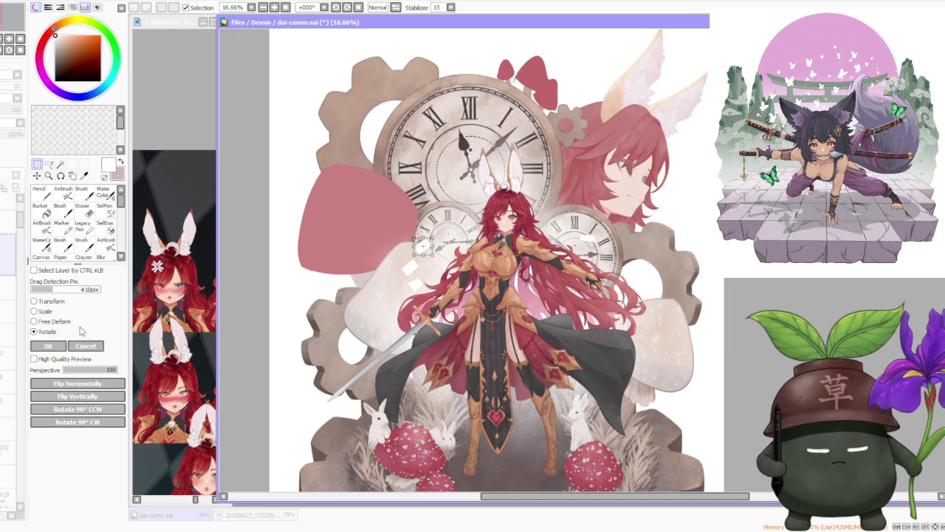
pyautogui.click(54, 322)
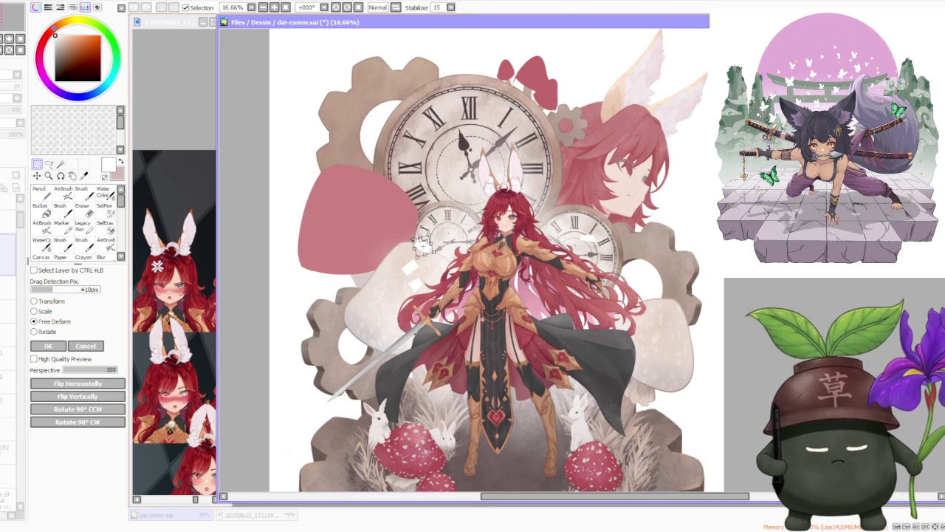
pyautogui.scroll(1, 458, 236)
pyautogui.scroll(1, 447, 244)
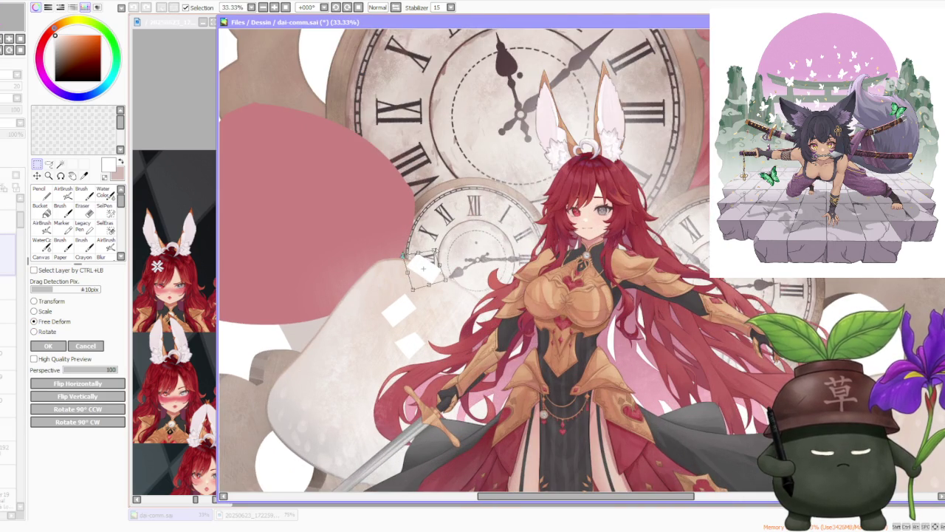
pyautogui.moveTo(431, 267); pyautogui.dragTo(389, 220)
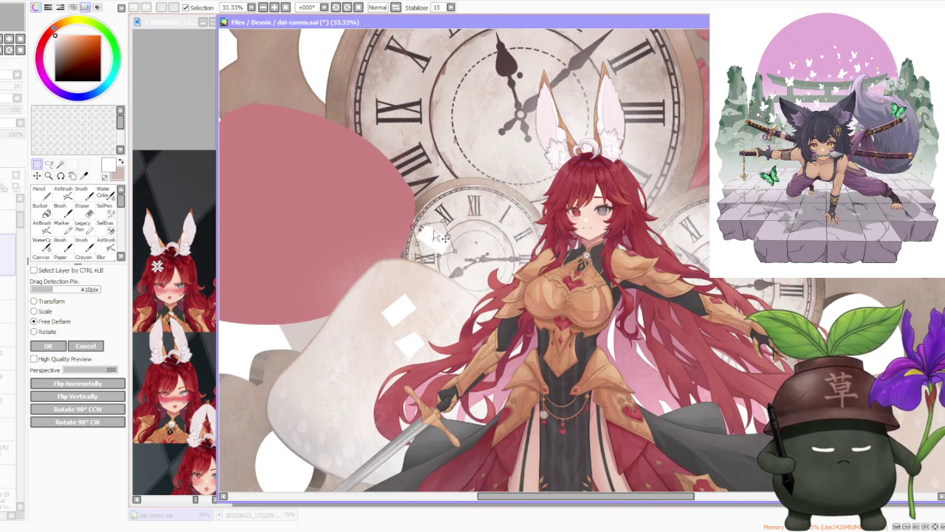
pyautogui.click(48, 347)
pyautogui.scroll(-1, 303, 225)
pyautogui.scroll(-1, 303, 225)
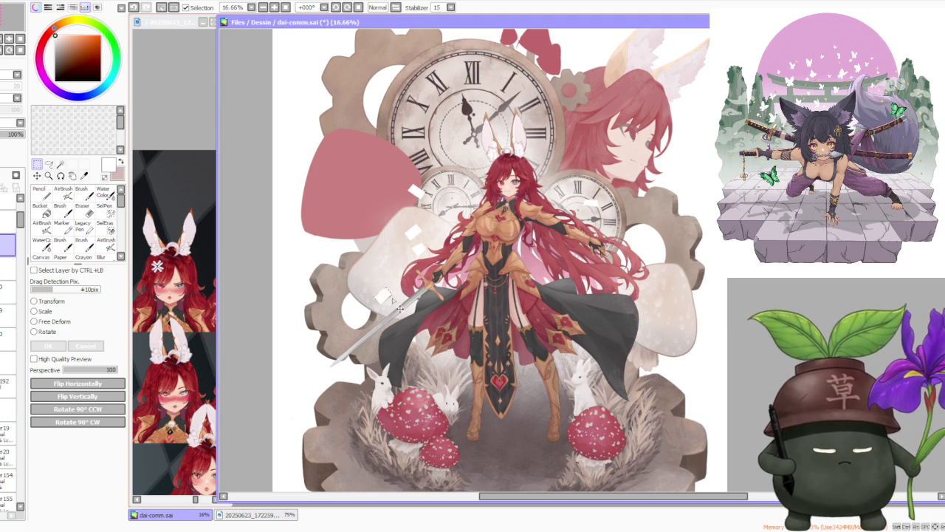
# Move the white diamond beside the mushroom and reshape it by pulling one corner.
pyautogui.moveTo(398, 305); pyautogui.dragTo(419, 351)
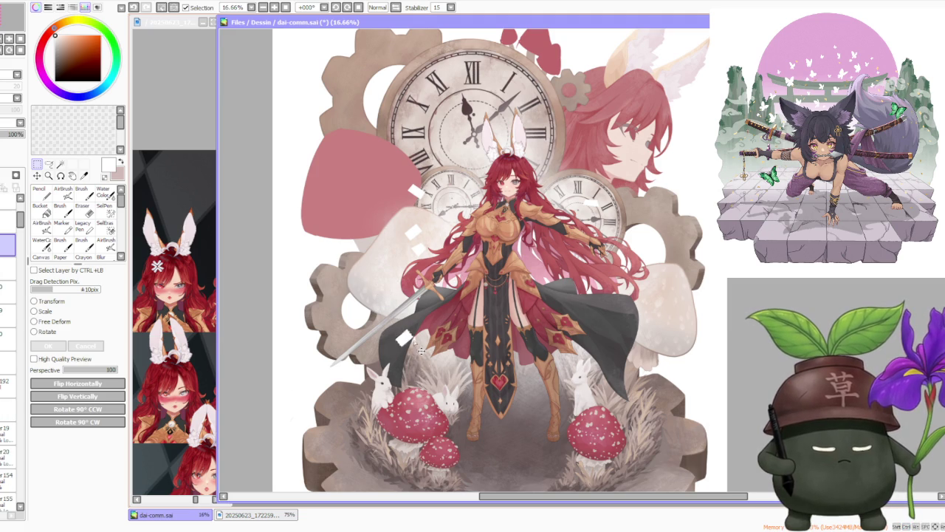
pyautogui.click(47, 332)
pyautogui.scroll(2, 469, 294)
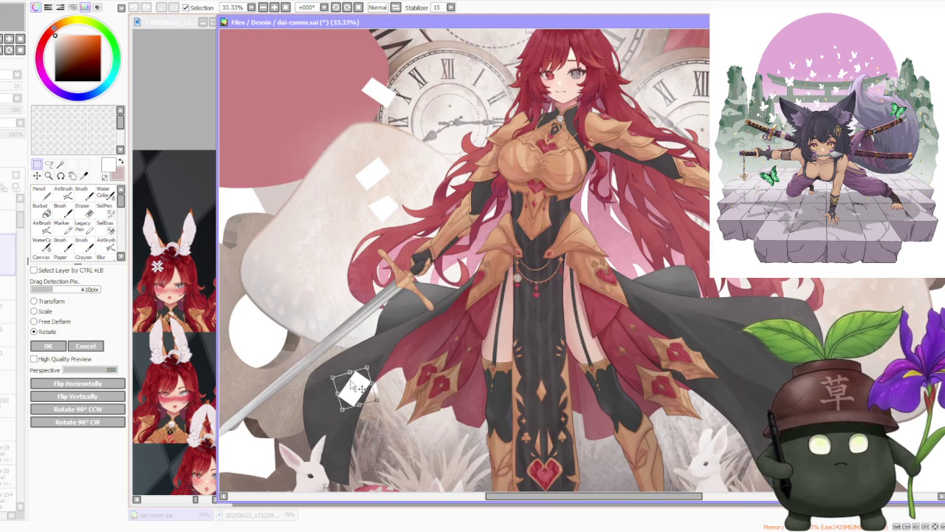
pyautogui.moveTo(358, 386)
pyautogui.mouseDown()
pyautogui.moveTo(308, 298)
pyautogui.moveTo(328, 289)
pyautogui.mouseUp()
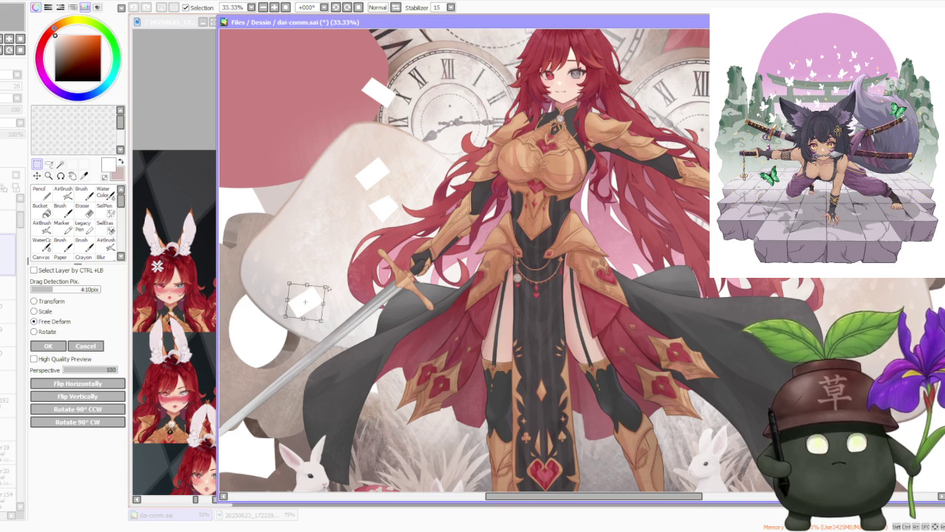
pyautogui.moveTo(289, 284)
pyautogui.mouseDown()
pyautogui.moveTo(294, 297)
pyautogui.moveTo(334, 156)
pyautogui.mouseUp()
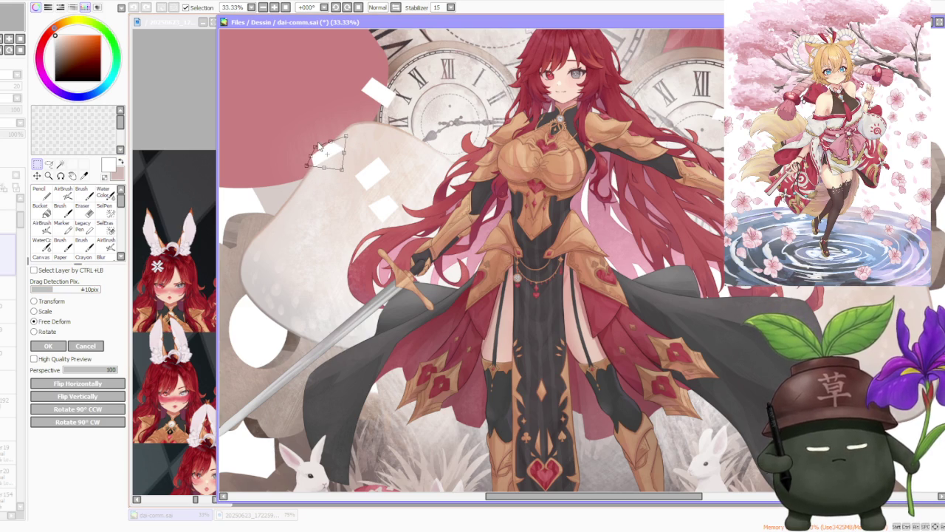
pyautogui.click(49, 346)
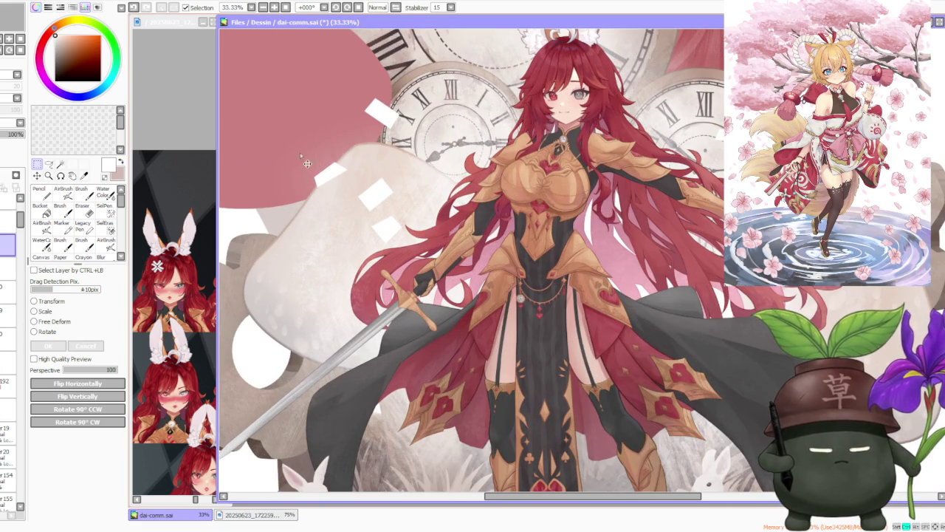
# Skew the white fragment's corner and rotate it clockwise, then zoom out to see the illustration.
pyautogui.click(70, 322)
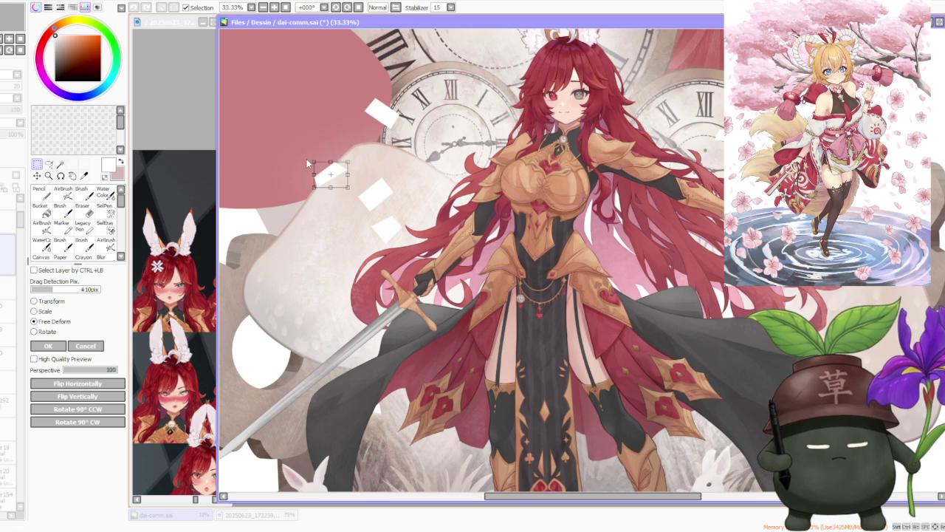
pyautogui.moveTo(314, 161); pyautogui.dragTo(323, 162)
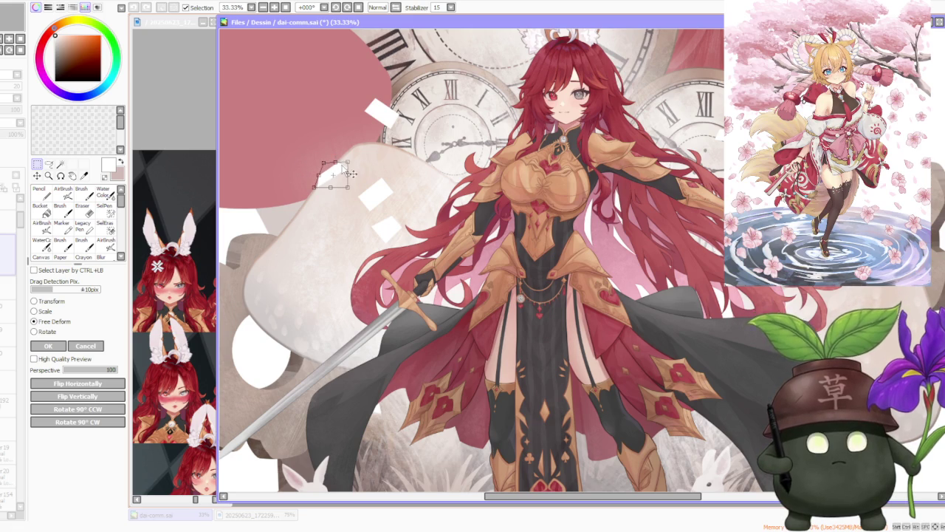
pyautogui.click(48, 346)
pyautogui.moveTo(364, 153)
pyautogui.mouseDown()
pyautogui.moveTo(370, 164)
pyautogui.moveTo(360, 175)
pyautogui.mouseUp()
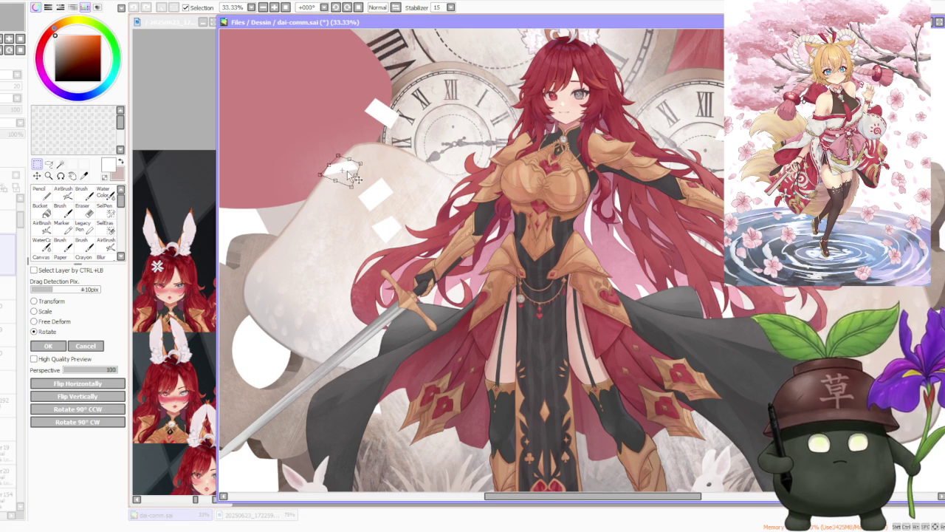
pyautogui.click(49, 345)
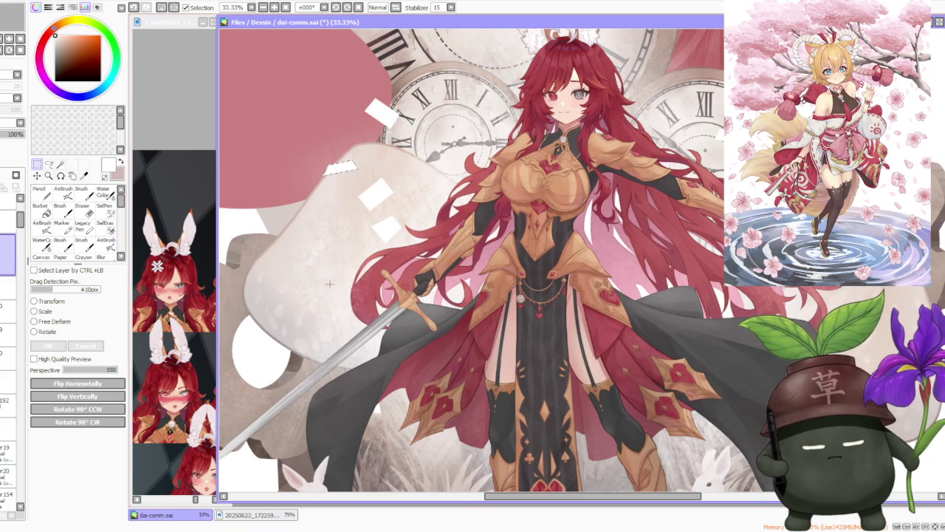
pyautogui.press('-')
pyautogui.press('-')
pyautogui.press('-')
pyautogui.press('-')
pyautogui.press('+')
pyautogui.press('+')
pyautogui.press('+')
pyautogui.press('-')
pyautogui.press('-')
pyautogui.press('-')
pyautogui.press('+')
pyautogui.press('+')
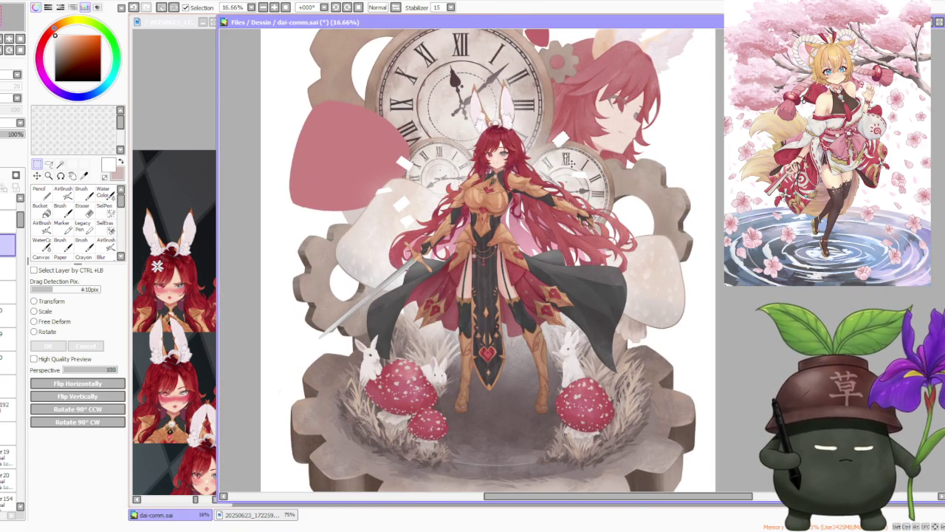
pyautogui.scroll(2, 551, 160)
# Rotate the white shard above the right clock and pull its left corner inward.
pyautogui.click(34, 332)
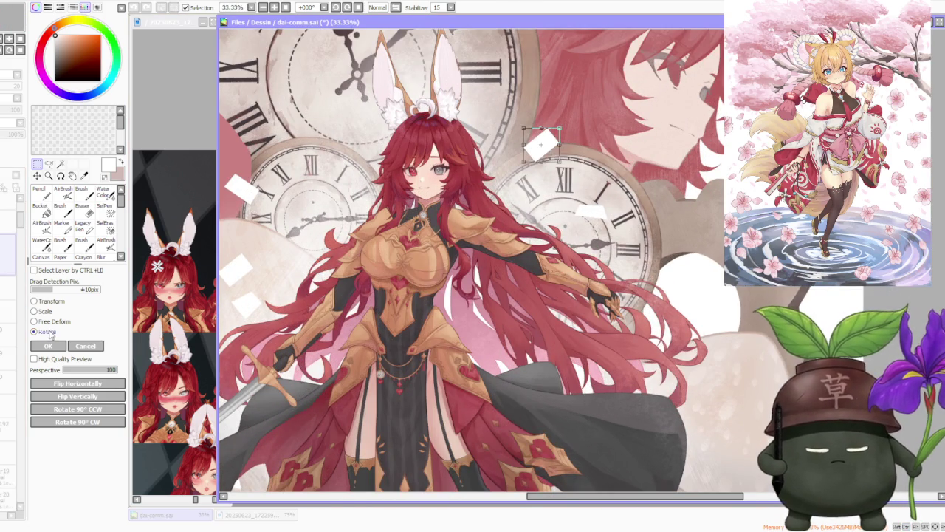
pyautogui.moveTo(553, 155); pyautogui.dragTo(465, 164)
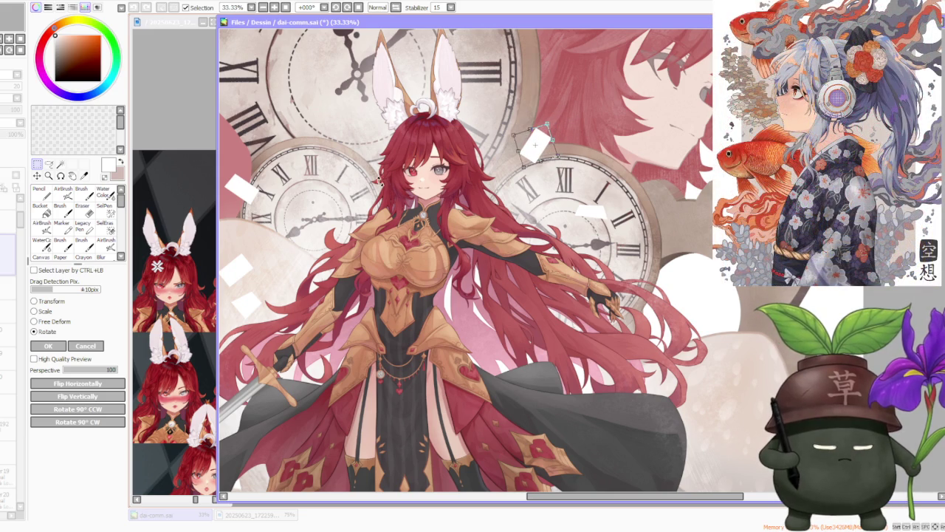
pyautogui.click(46, 323)
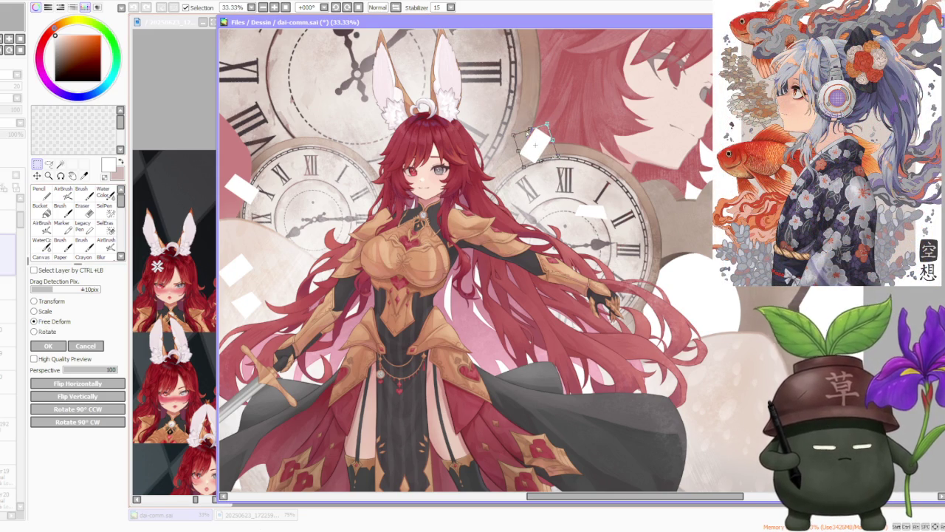
pyautogui.moveTo(515, 135); pyautogui.dragTo(523, 137)
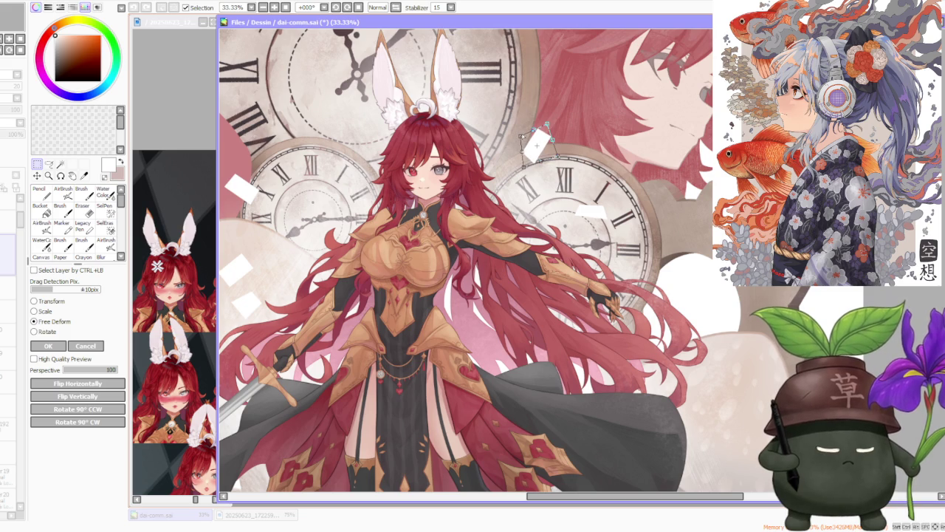
pyautogui.scroll(-2, 543, 124)
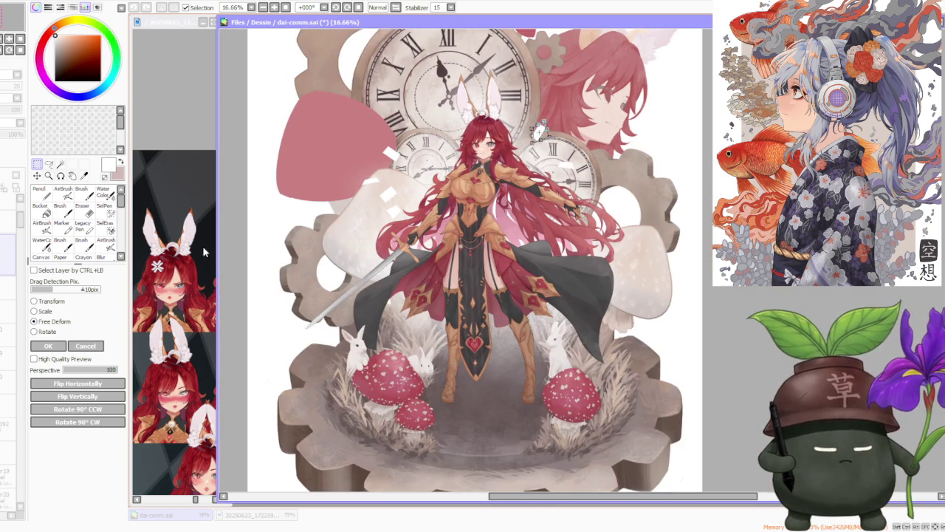
pyautogui.click(51, 347)
# Add a new empty layer to the illustration.
pyautogui.scroll(-2, 534, 148)
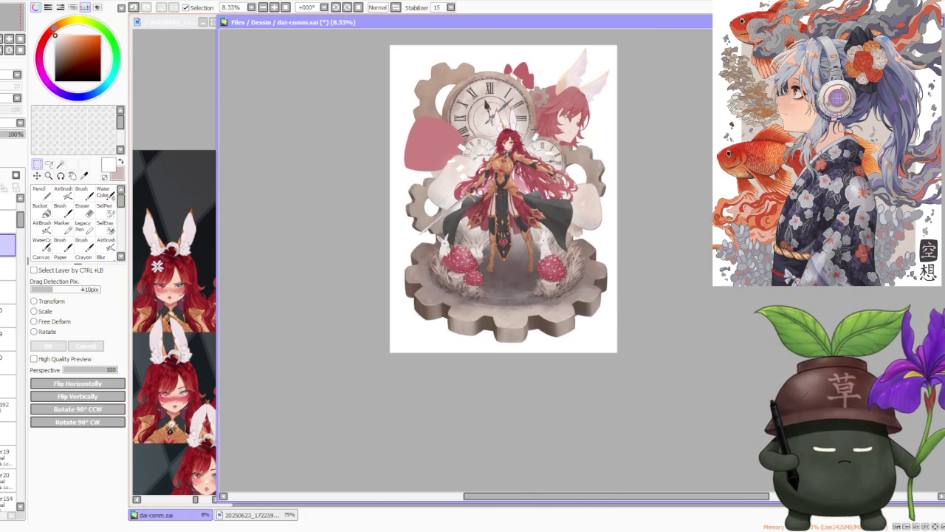
pyautogui.scroll(2, 518, 115)
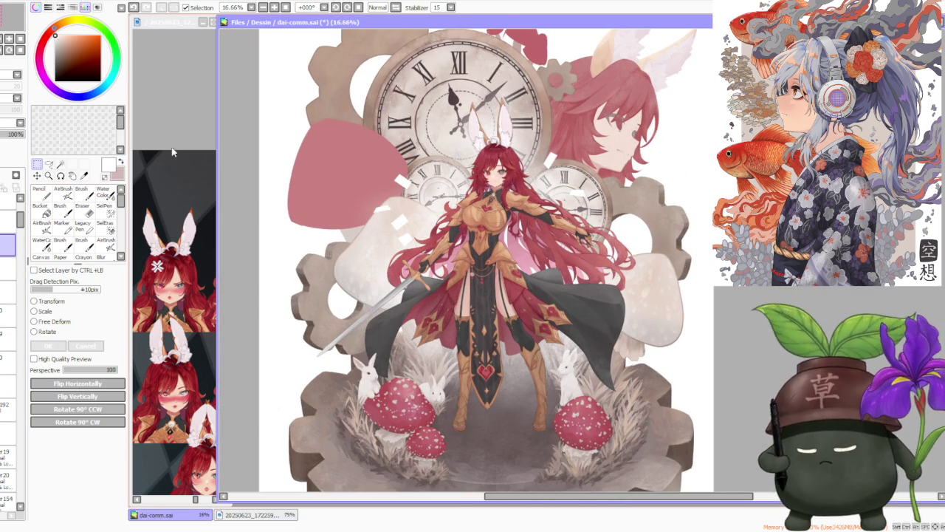
pyautogui.click(8, 201)
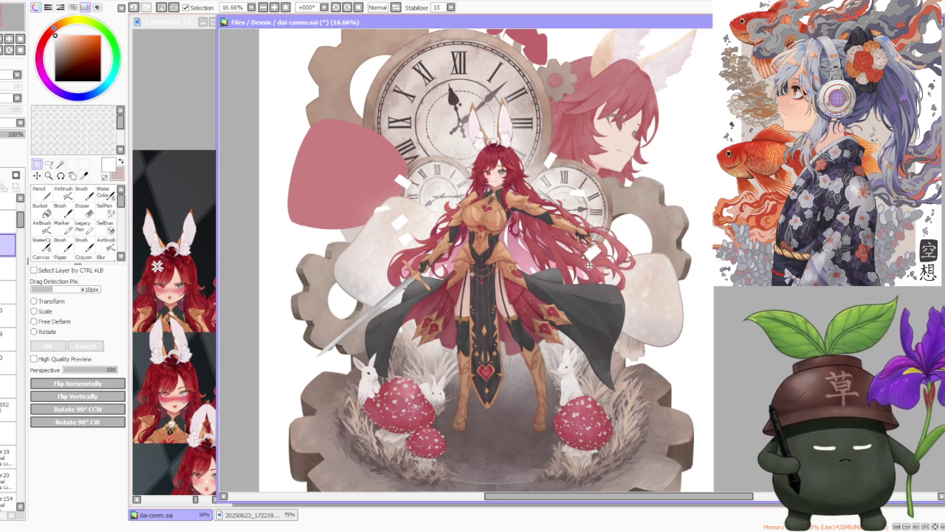
# Rotate a selected patch of paper fragment, pull its top-right corner down, and deselect.
pyautogui.moveTo(359, 252)
pyautogui.mouseDown()
pyautogui.moveTo(421, 288)
pyautogui.moveTo(398, 295)
pyautogui.mouseUp()
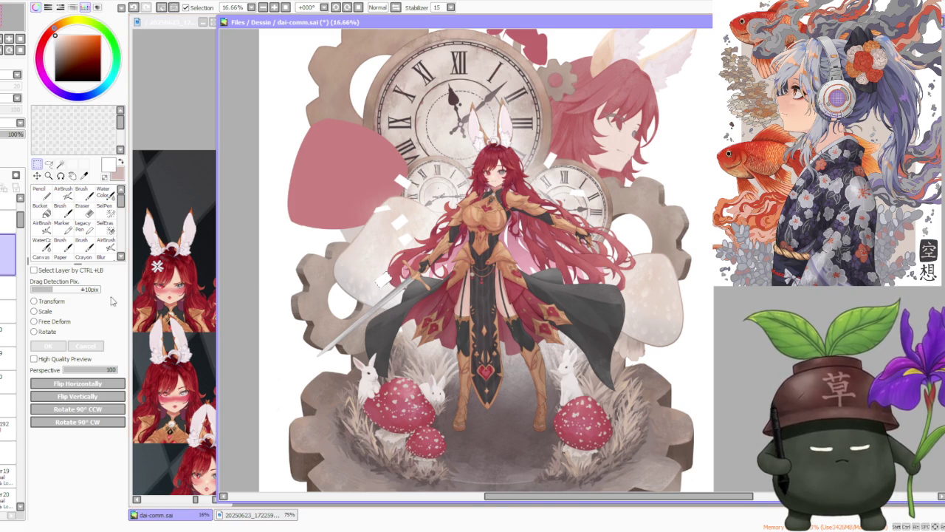
pyautogui.click(47, 331)
pyautogui.moveTo(405, 258); pyautogui.dragTo(322, 297)
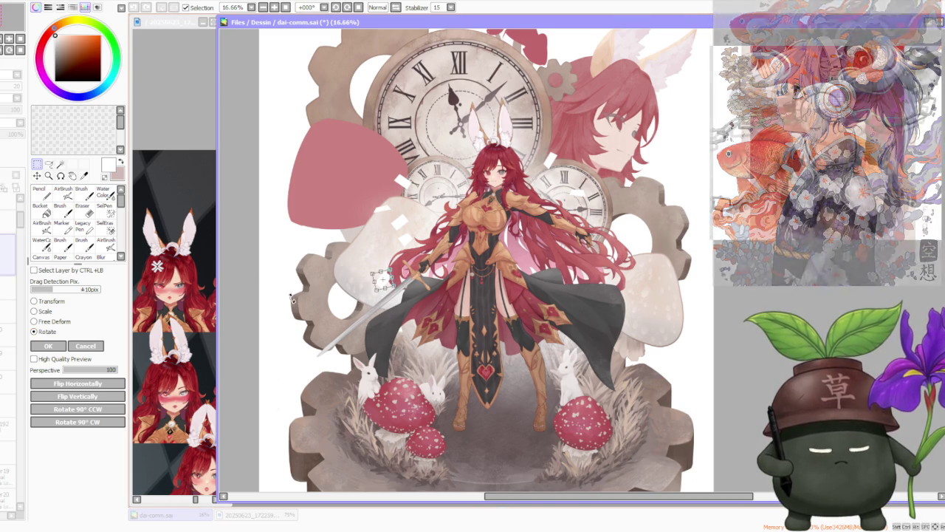
pyautogui.click(60, 321)
pyautogui.scroll(2, 369, 266)
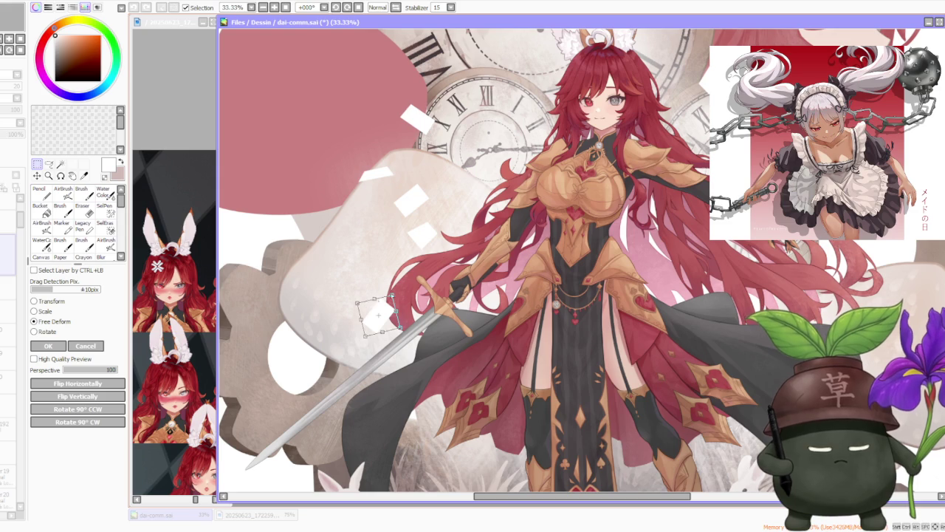
pyautogui.moveTo(391, 297); pyautogui.dragTo(389, 306)
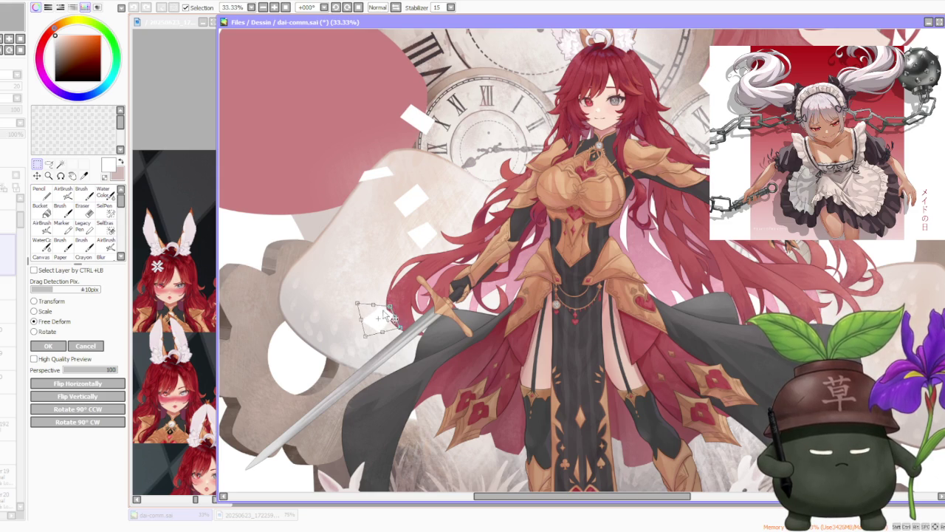
pyautogui.click(48, 346)
pyautogui.hotkey('ctrl', 'd')
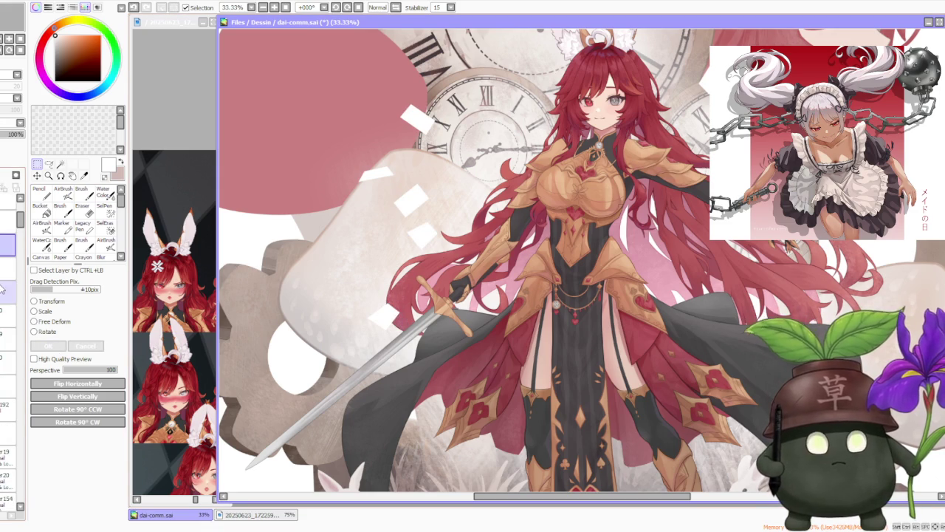
# Paste a copy of the white diamond fragment and move it toward the sword hilt.
pyautogui.moveTo(455, 273); pyautogui.dragTo(395, 220)
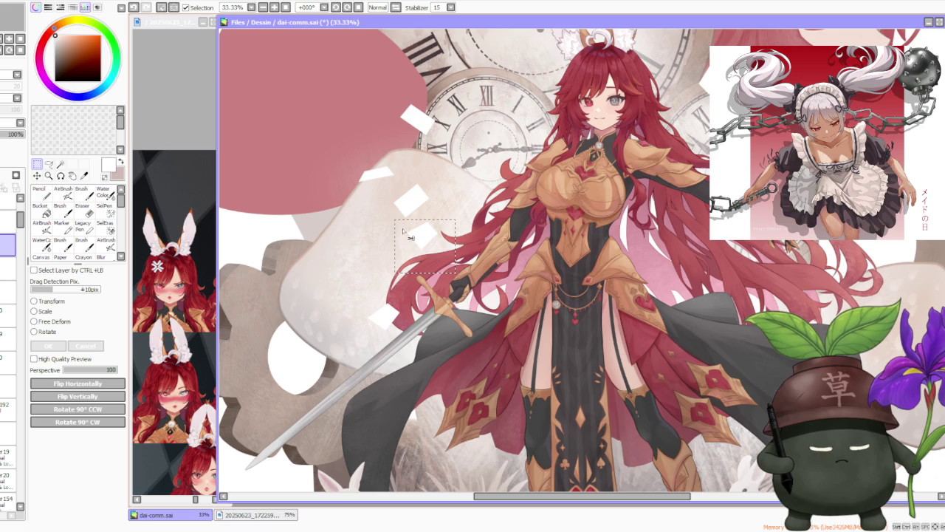
pyautogui.hotkey('ctrl', 'v')
pyautogui.moveTo(404, 238)
pyautogui.mouseDown()
pyautogui.moveTo(355, 263)
pyautogui.moveTo(408, 265)
pyautogui.mouseUp()
pyautogui.scroll(-1, 421, 222)
pyautogui.scroll(-2, 443, 192)
pyautogui.scroll(-1, 480, 163)
pyautogui.scroll(2, 509, 135)
pyautogui.scroll(1, 340, 206)
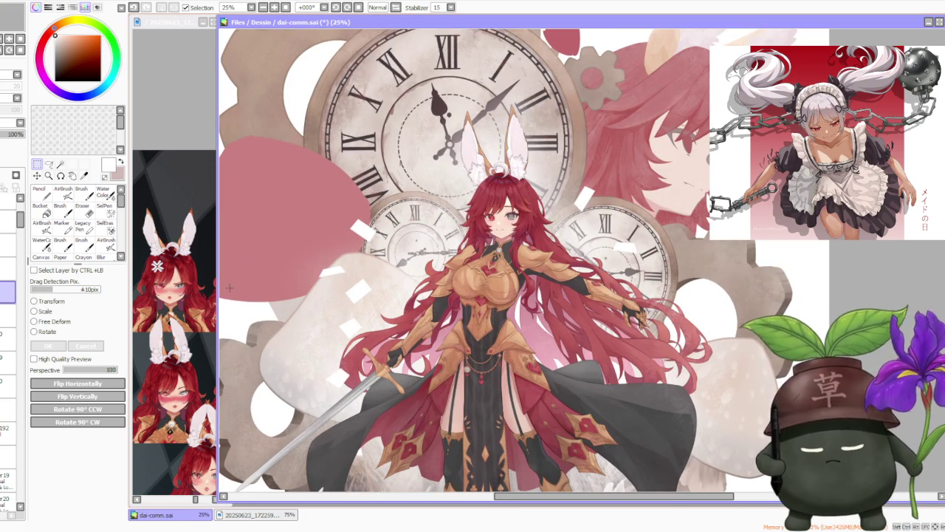
# Rotate and reshape the small white fragment beside the left clock.
pyautogui.click(42, 332)
pyautogui.moveTo(393, 288)
pyautogui.mouseDown()
pyautogui.moveTo(391, 306)
pyautogui.moveTo(383, 260)
pyautogui.mouseUp()
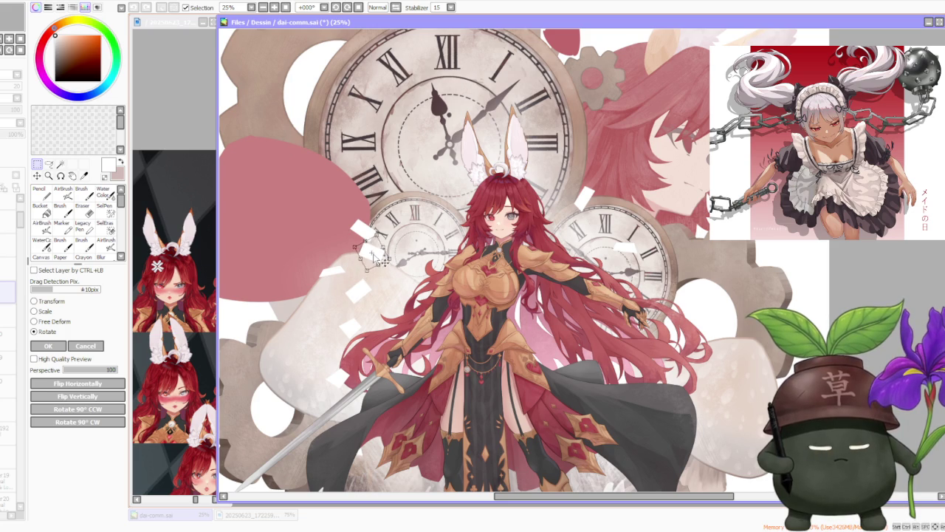
pyautogui.click(34, 321)
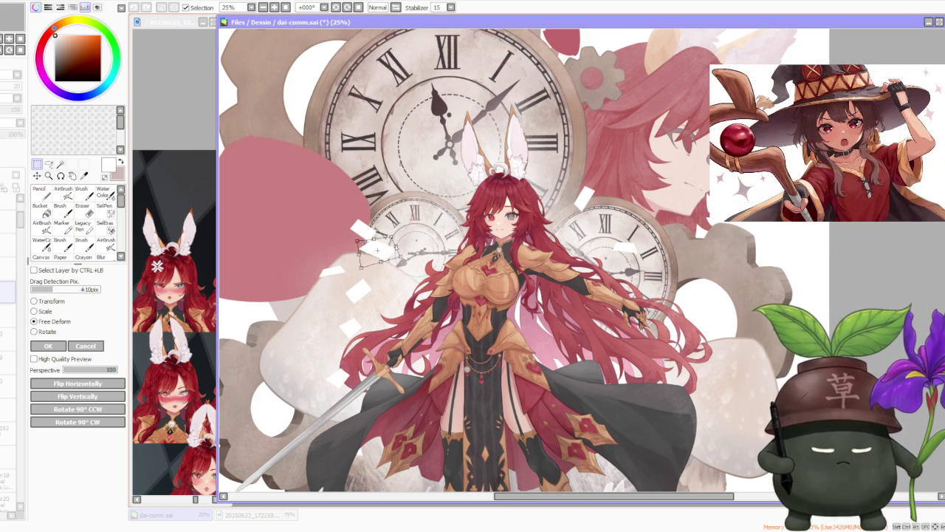
pyautogui.moveTo(372, 270)
pyautogui.mouseDown()
pyautogui.moveTo(401, 271)
pyautogui.moveTo(410, 246)
pyautogui.mouseUp()
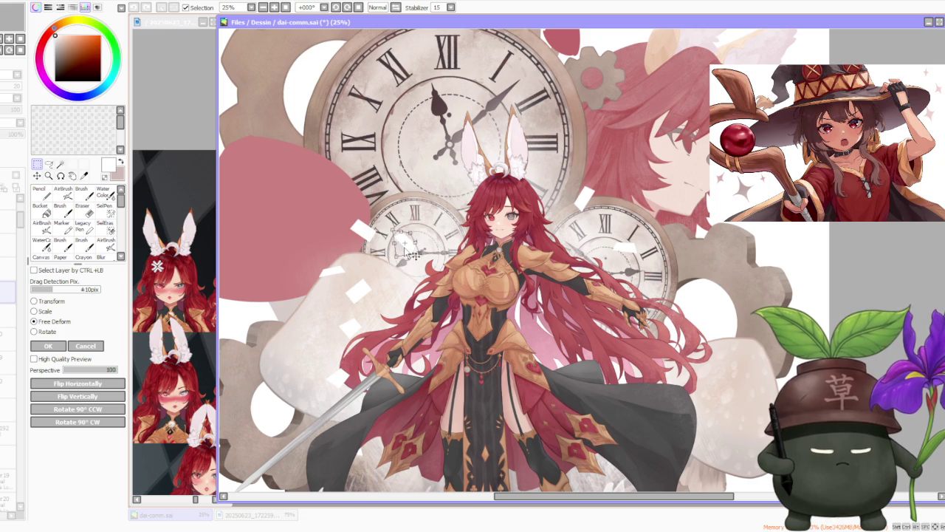
pyautogui.click(45, 346)
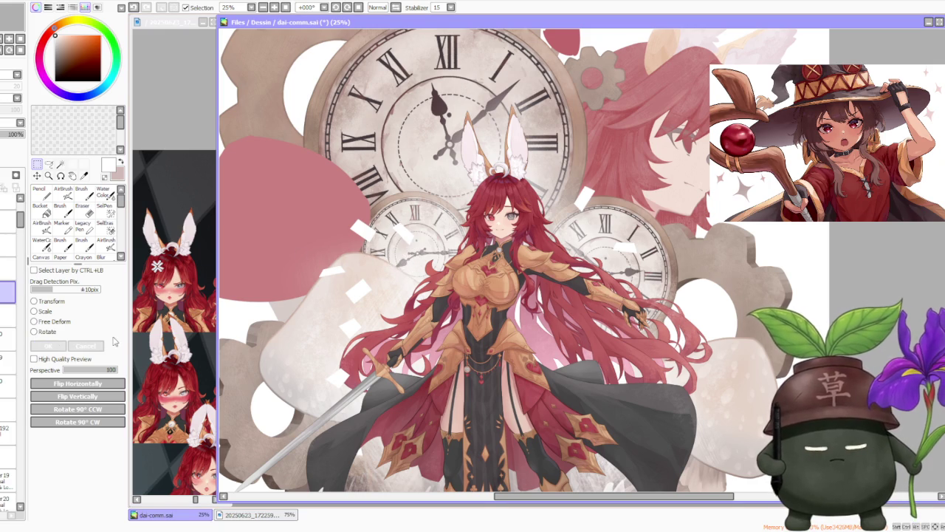
pyautogui.scroll(-1, 485, 127)
pyautogui.scroll(-1, 486, 127)
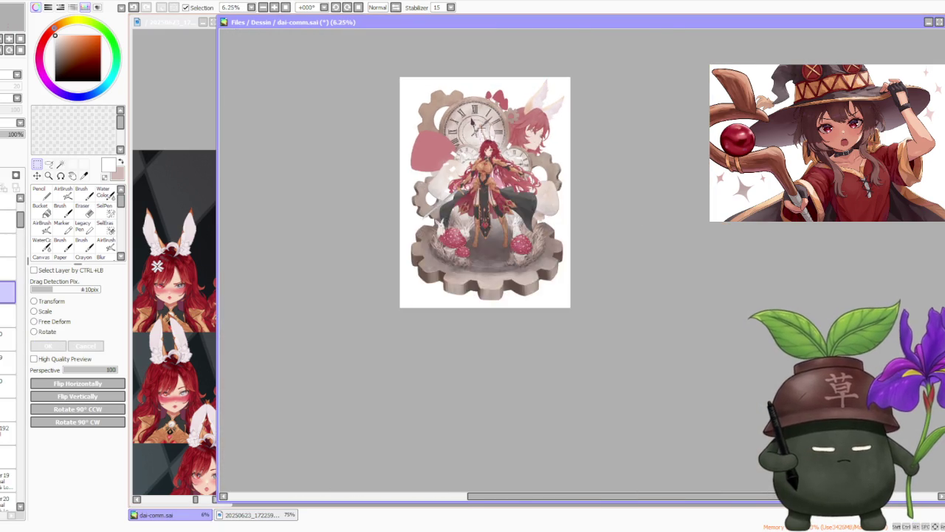
# Zoom in on the clocks and draw a rectangular selection around the paper fragments.
pyautogui.scroll(1, 468, 125)
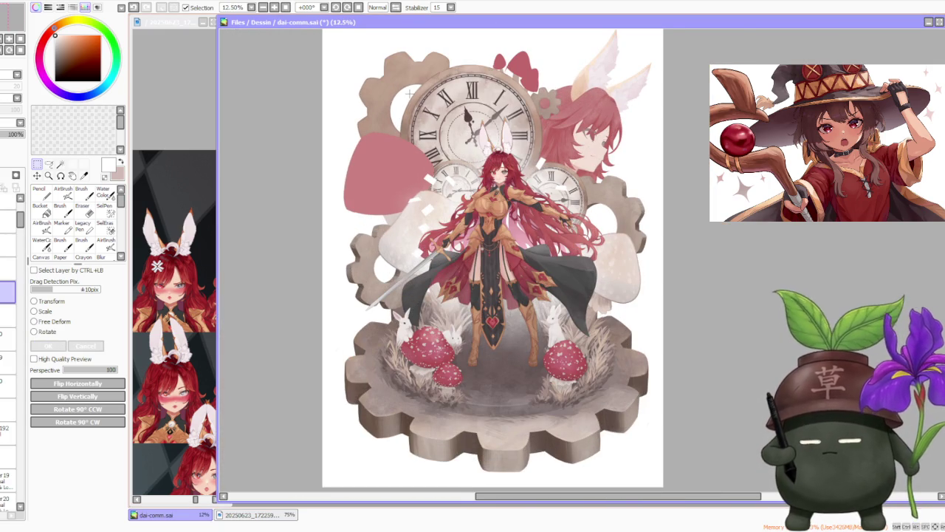
pyautogui.scroll(1, 408, 96)
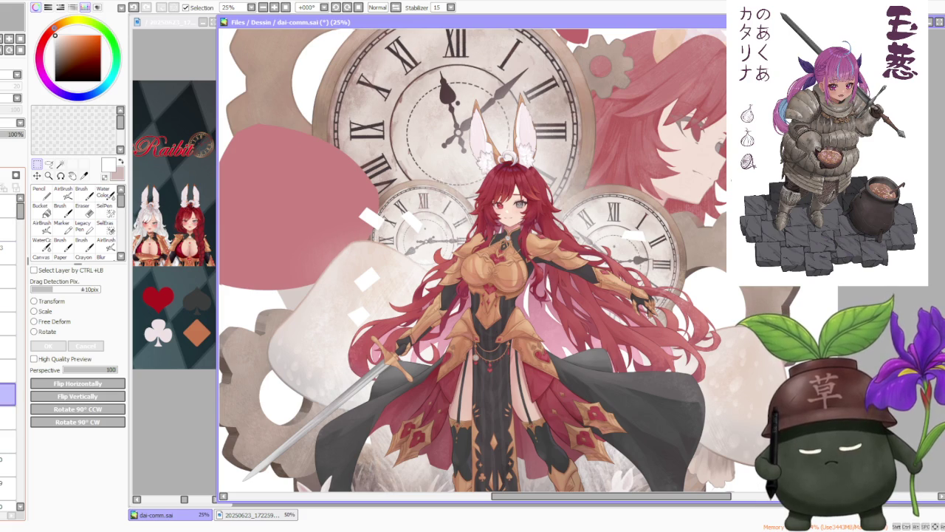
pyautogui.moveTo(290, 235); pyautogui.dragTo(454, 359)
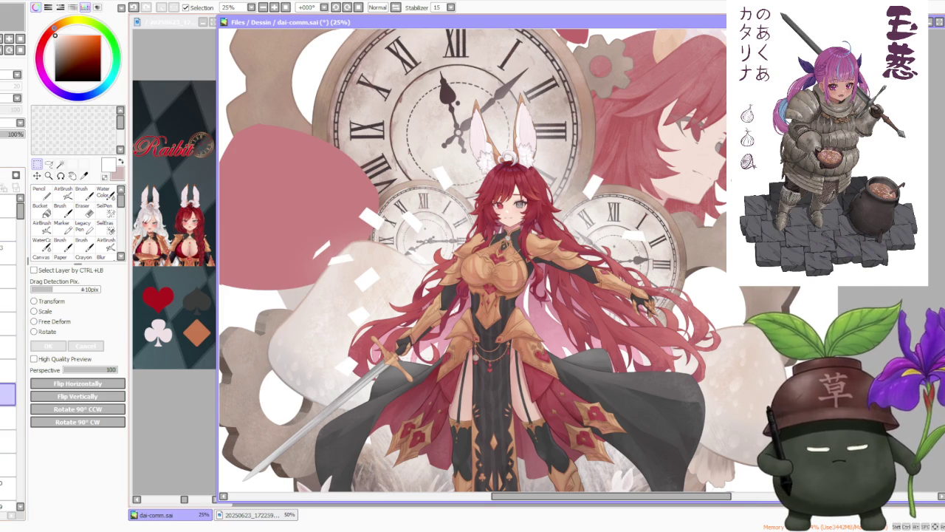
# Free Deform the fragment beside the bunny ears into a thin, long slanted sliver.
pyautogui.hotkey('ctrl', 'd')
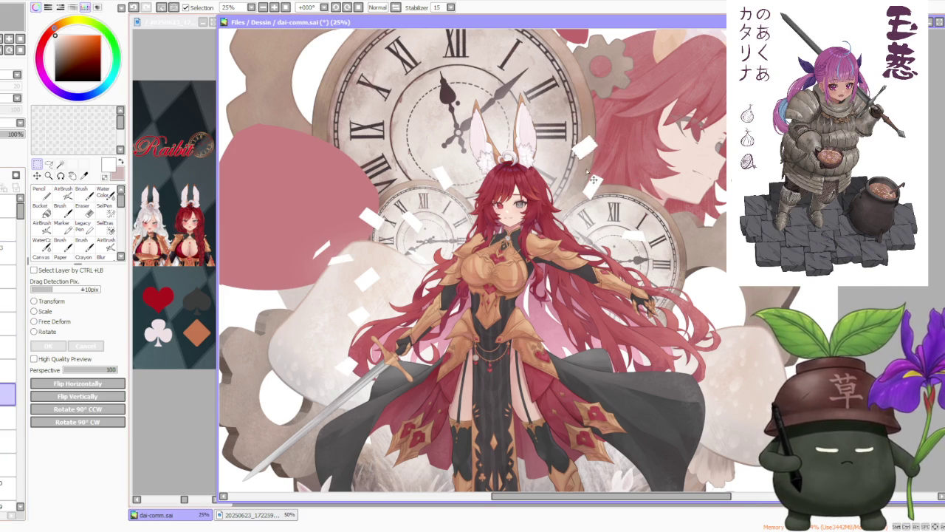
pyautogui.hotkey('ctrl', 't')
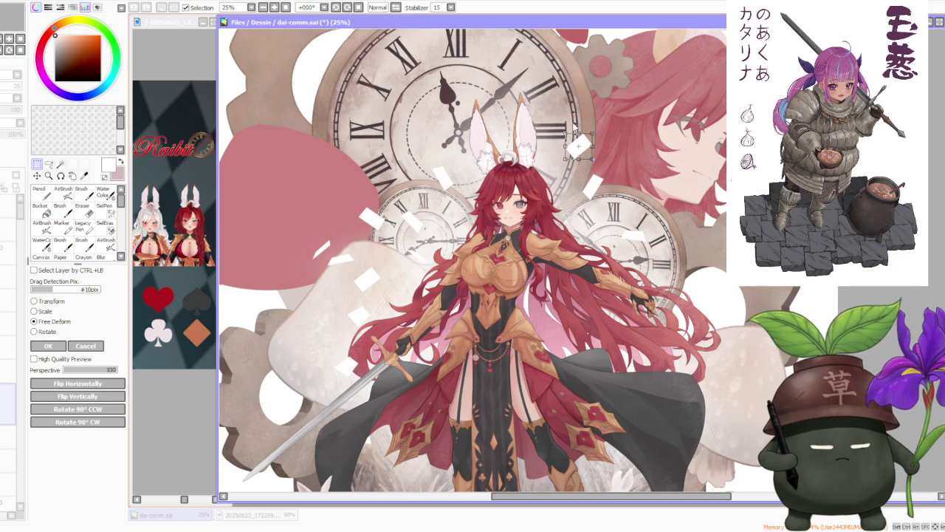
pyautogui.moveTo(566, 141); pyautogui.dragTo(570, 152)
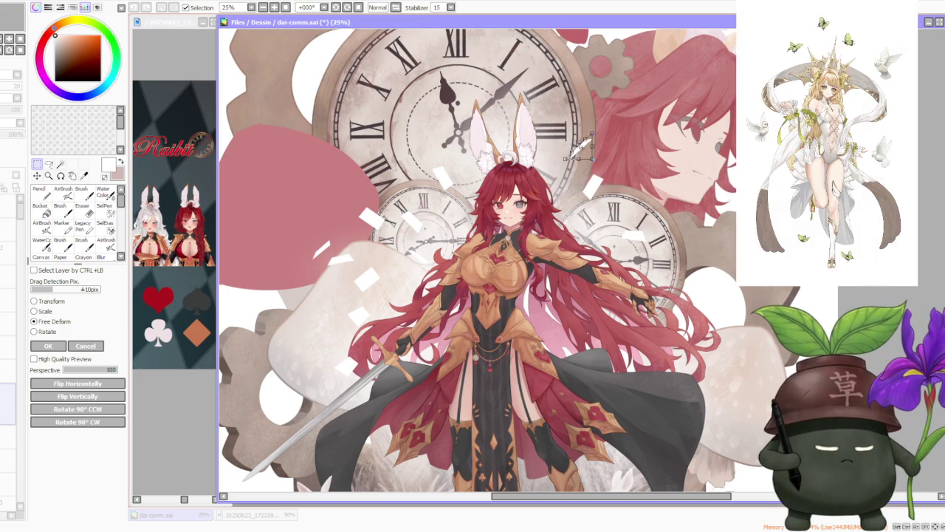
pyautogui.scroll(3, 581, 144)
pyautogui.moveTo(626, 209)
pyautogui.mouseDown()
pyautogui.moveTo(523, 230)
pyautogui.moveTo(561, 217)
pyautogui.mouseUp()
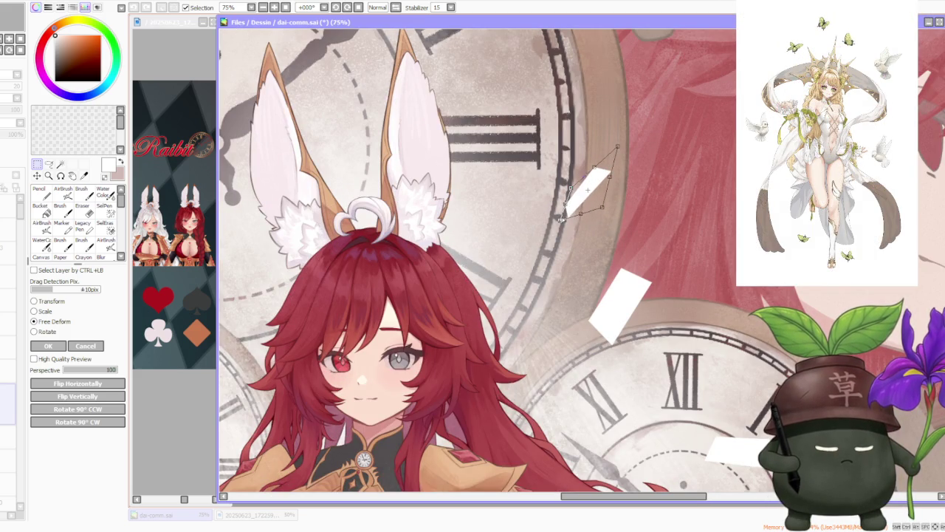
pyautogui.moveTo(616, 146); pyautogui.dragTo(627, 161)
pyautogui.moveTo(561, 218); pyautogui.dragTo(570, 218)
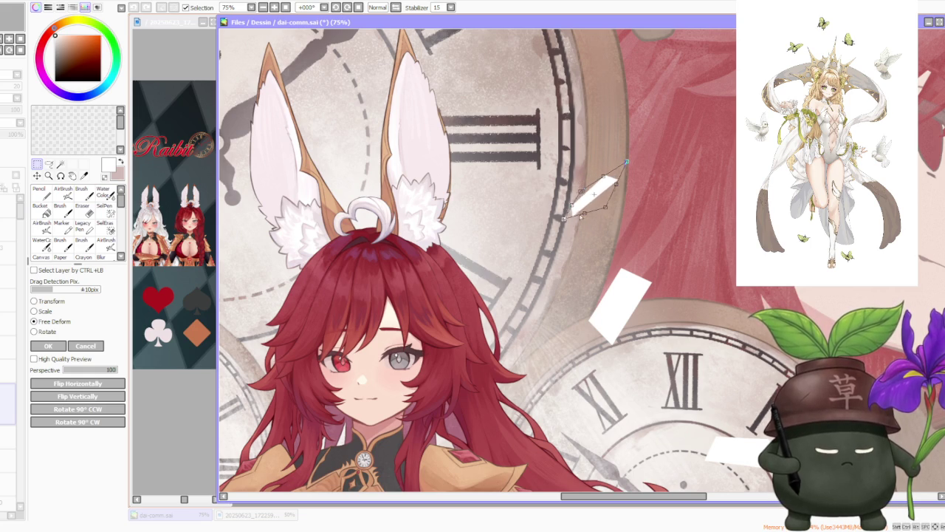
pyautogui.moveTo(625, 161); pyautogui.dragTo(614, 159)
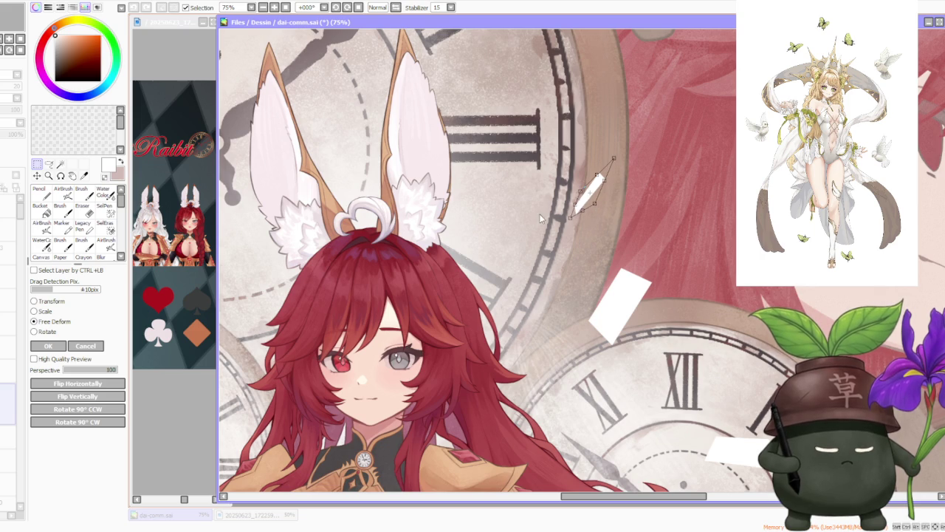
pyautogui.moveTo(571, 219); pyautogui.dragTo(569, 226)
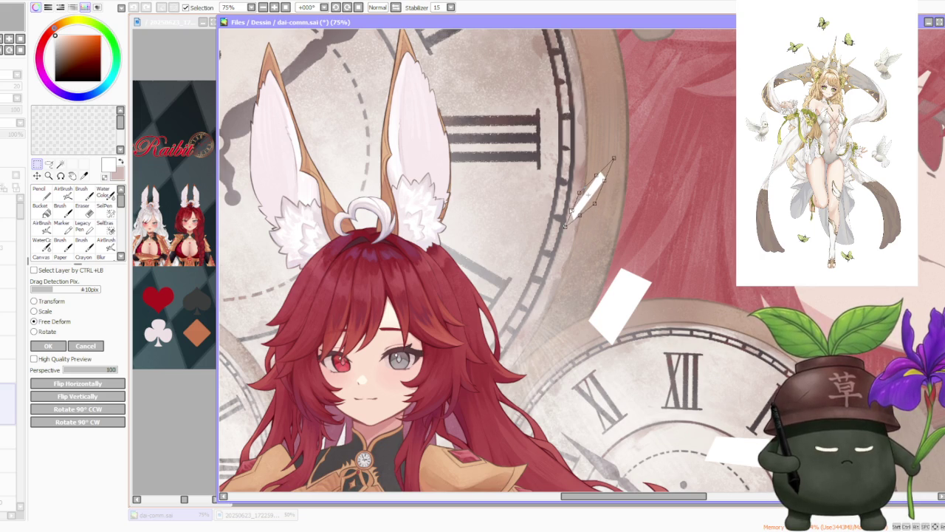
pyautogui.press('Return')
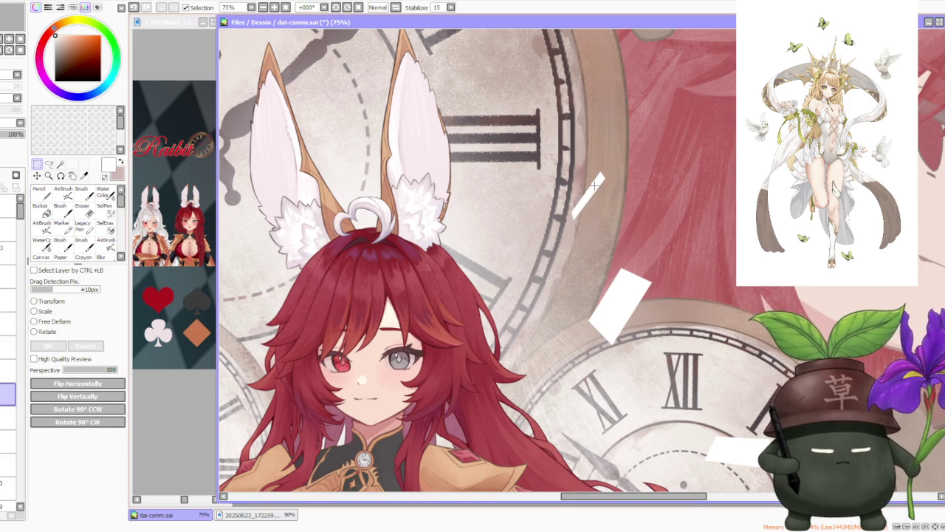
# Distort the white fragment at the big clock's edge with Free Deform.
pyautogui.scroll(-3, 472, 258)
pyautogui.scroll(-1, 472, 259)
pyautogui.scroll(2, 600, 169)
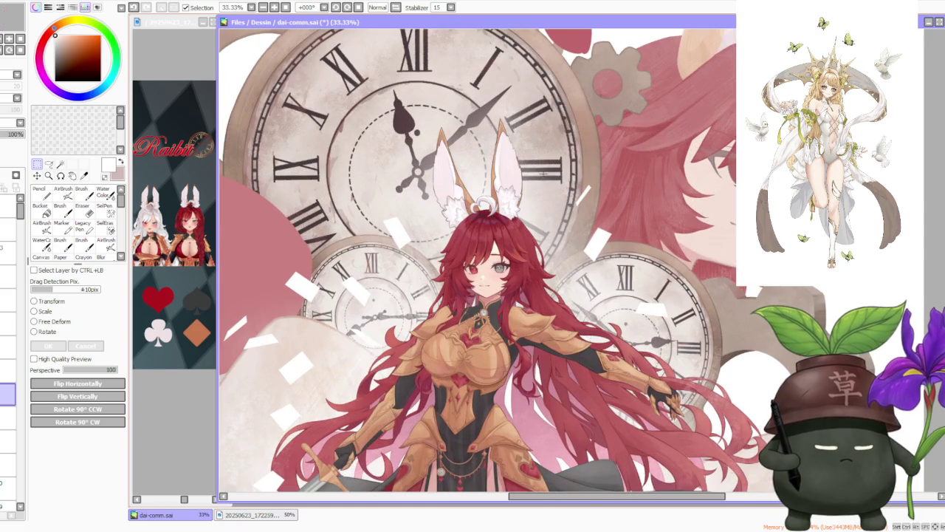
pyautogui.scroll(2, 600, 170)
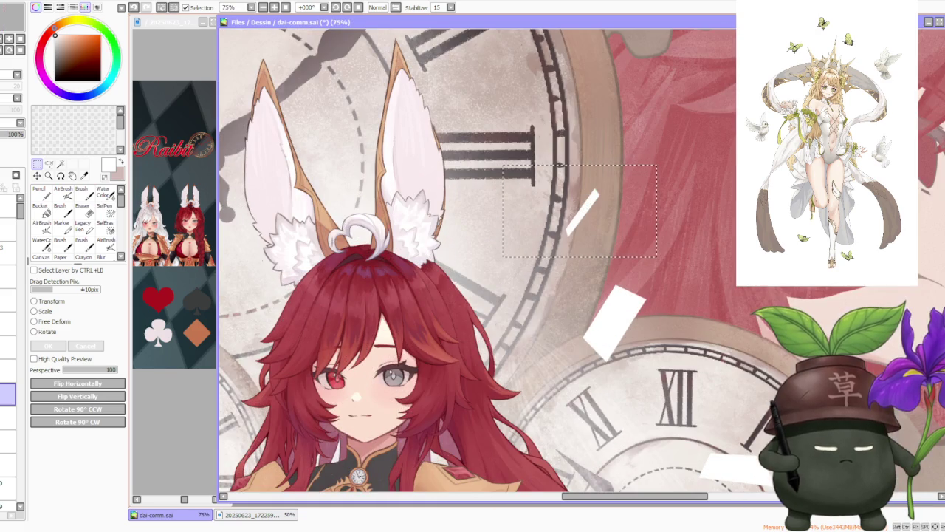
pyautogui.click(46, 311)
pyautogui.scroll(2, 708, 200)
pyautogui.click(49, 322)
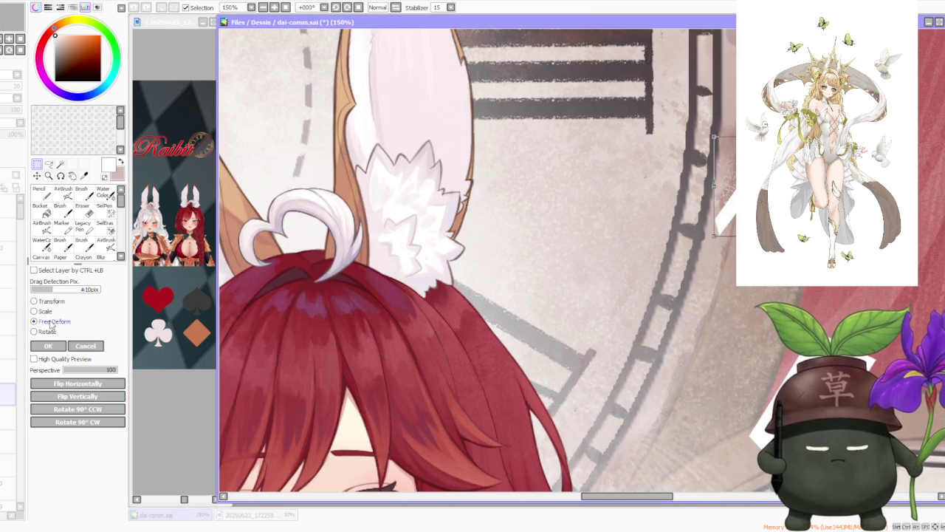
pyautogui.moveTo(718, 186); pyautogui.dragTo(706, 198)
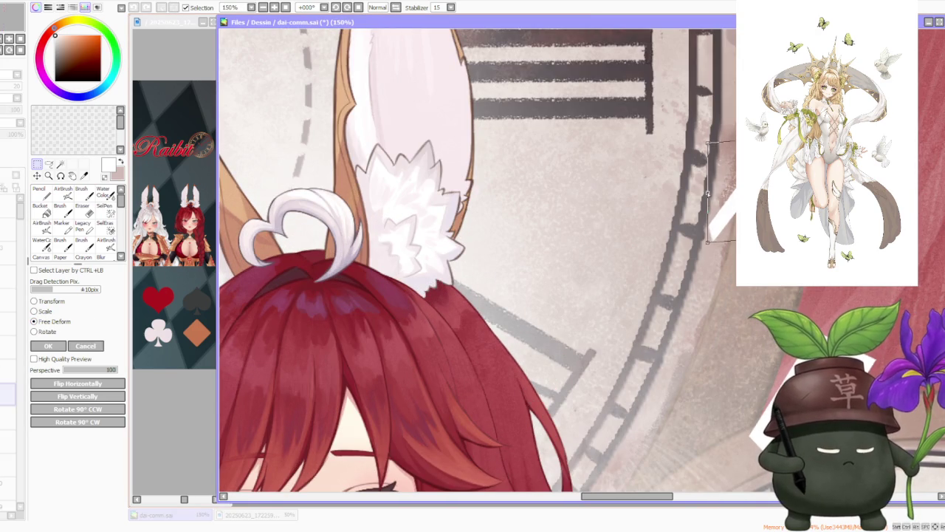
pyautogui.click(48, 346)
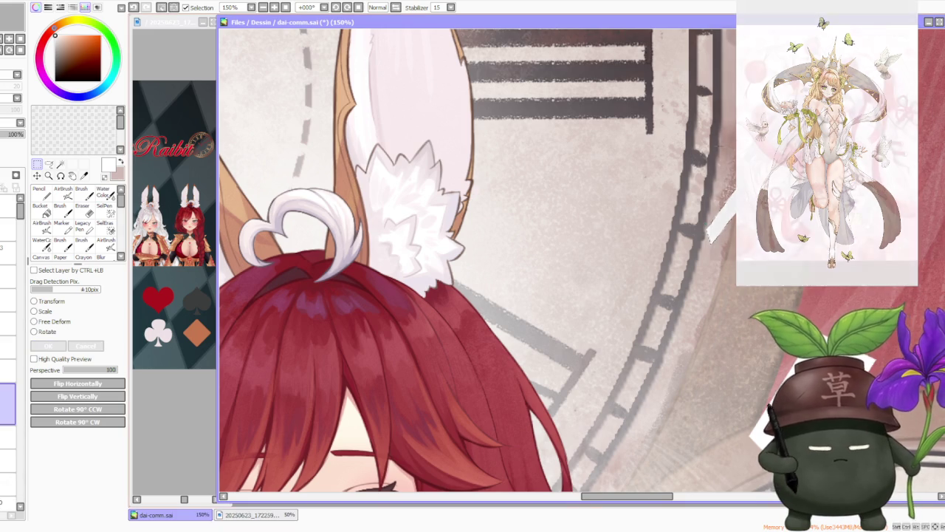
pyautogui.scroll(-8, 473, 258)
pyautogui.scroll(1, 618, 266)
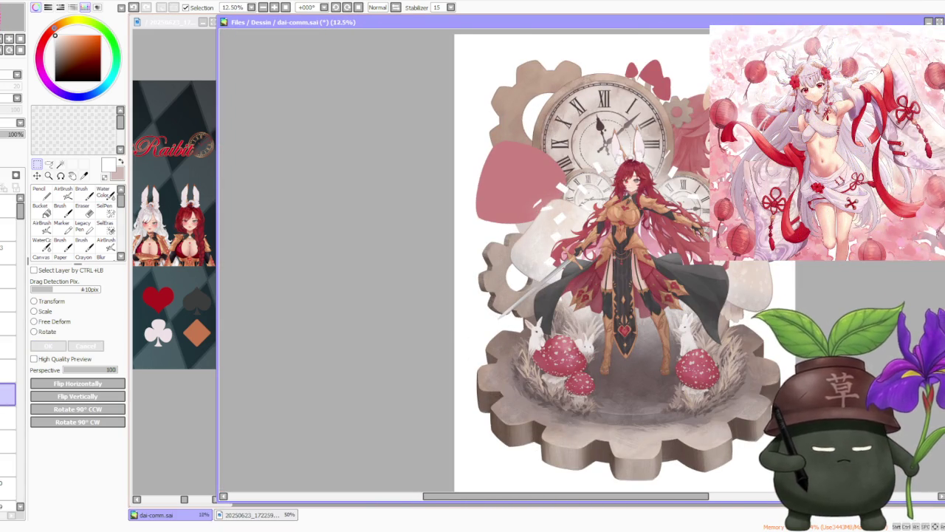
# Select the white paper fragments beside the bunny ears, rotate them and apply the transform.
pyautogui.scroll(1, 754, 138)
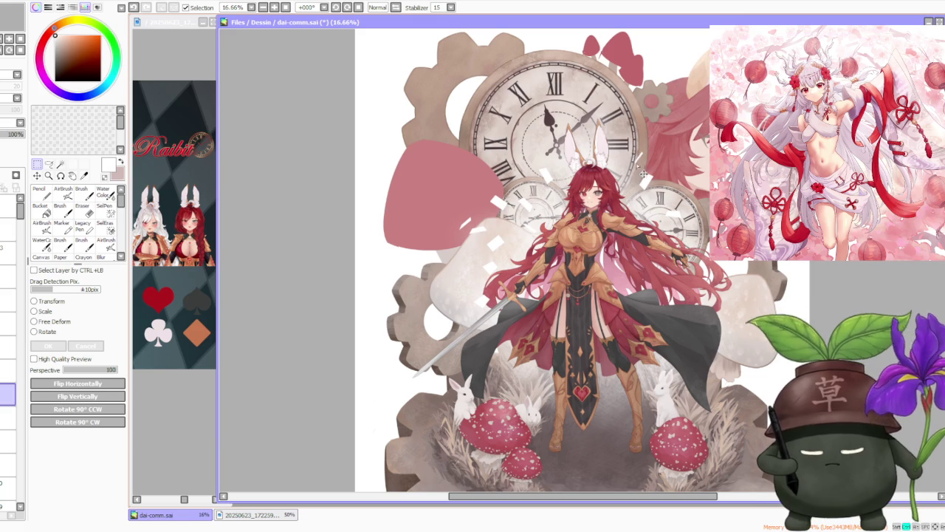
pyautogui.moveTo(584, 129); pyautogui.dragTo(650, 216)
pyautogui.hotkey('ctrl', 'd')
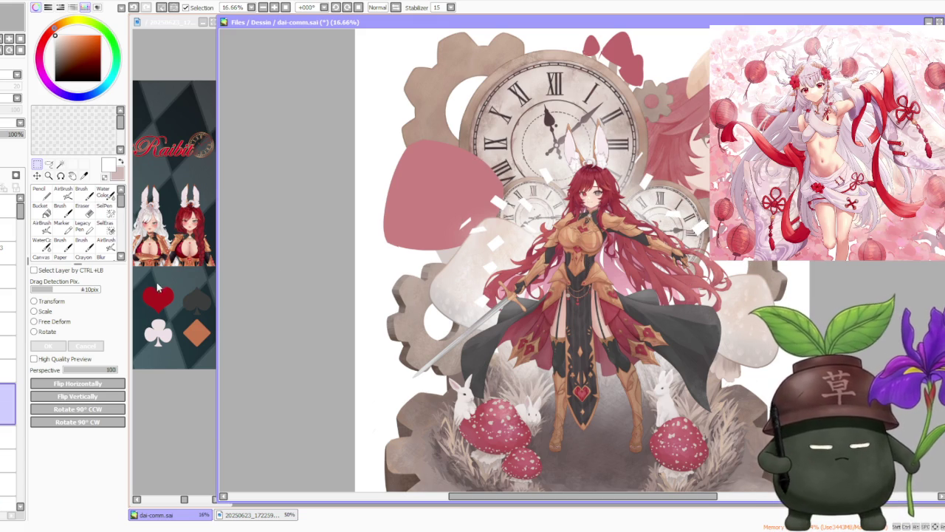
pyautogui.click(47, 331)
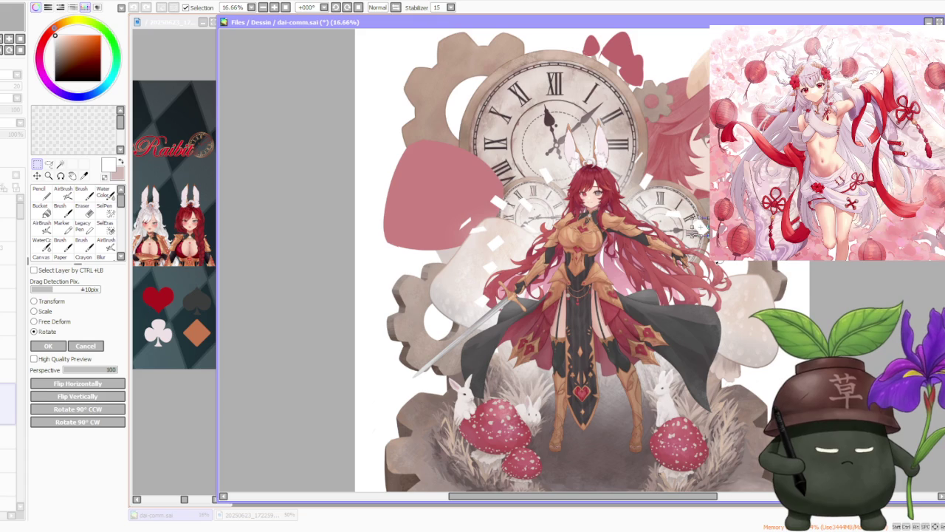
pyautogui.scroll(2, 283, 276)
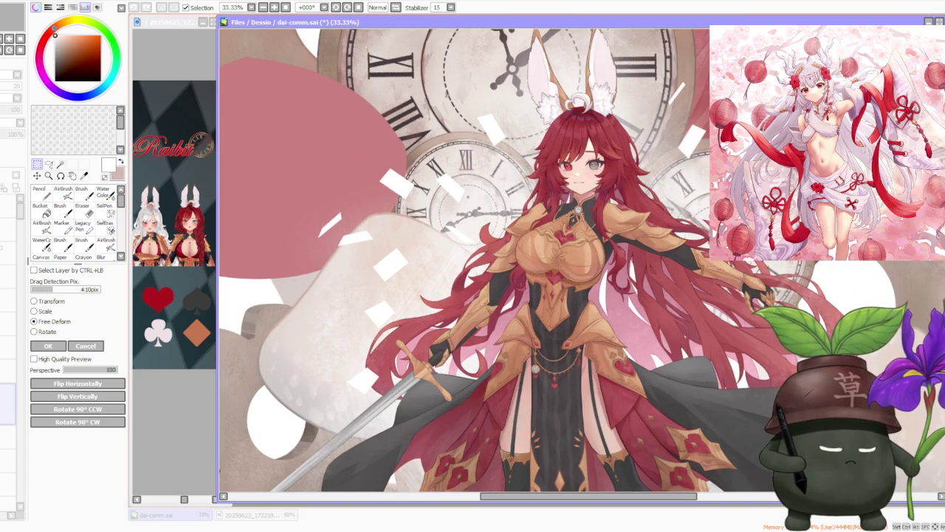
pyautogui.click(48, 345)
# Free-deform the fragment right of the knight's shoulder by raising one corner, then apply.
pyautogui.scroll(2, 718, 173)
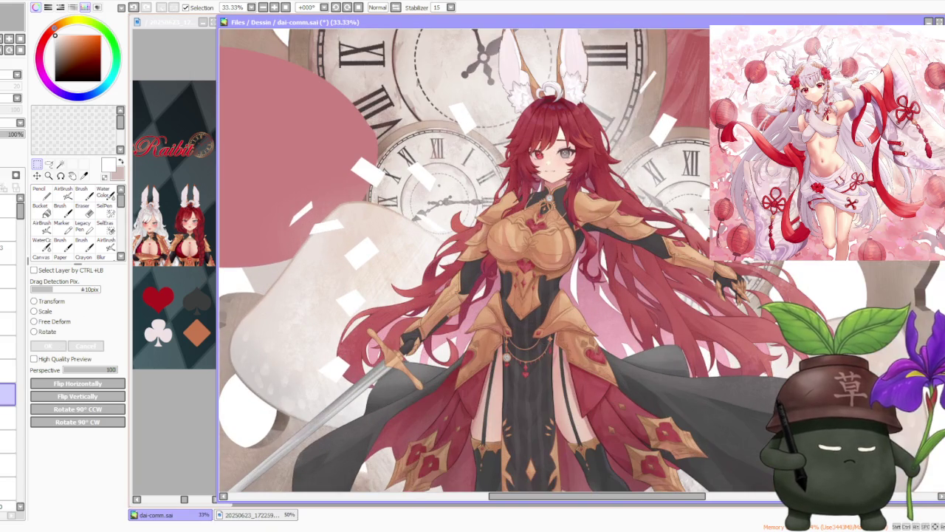
pyautogui.moveTo(679, 204); pyautogui.dragTo(720, 243)
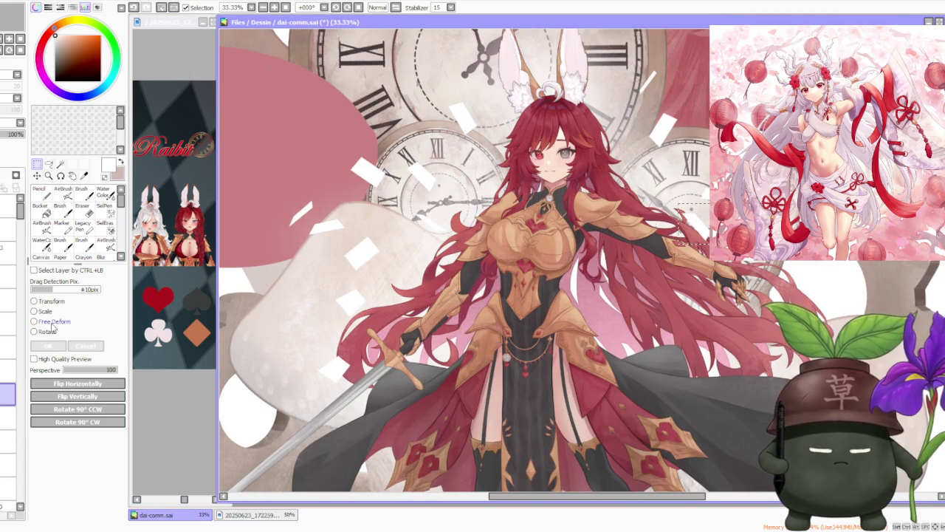
pyautogui.click(48, 321)
pyautogui.scroll(3, 647, 168)
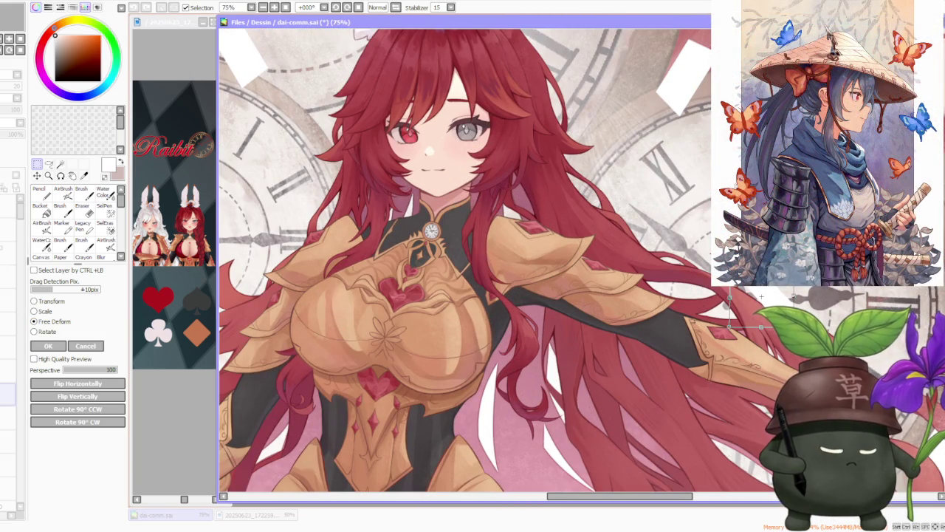
pyautogui.moveTo(745, 332)
pyautogui.mouseDown()
pyautogui.moveTo(762, 291)
pyautogui.moveTo(720, 291)
pyautogui.mouseUp()
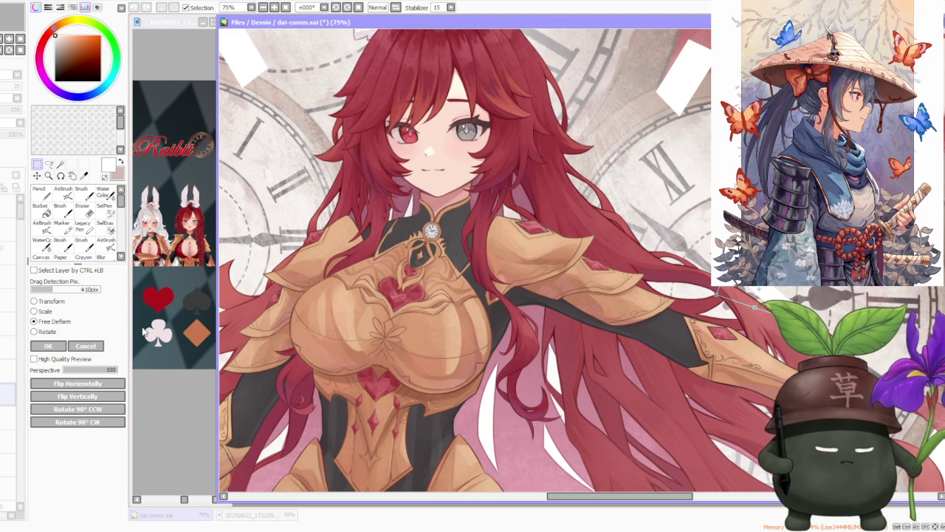
pyautogui.click(48, 346)
pyautogui.scroll(-4, 774, 337)
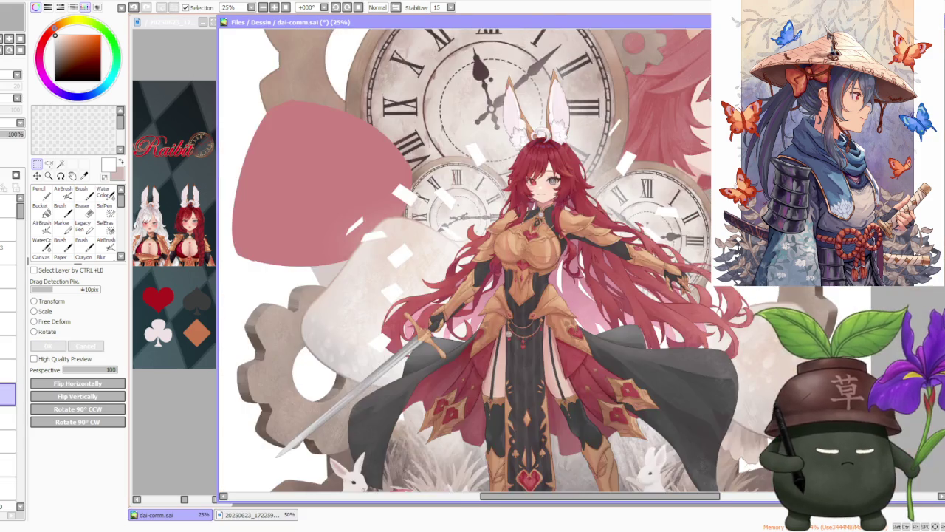
pyautogui.scroll(-2, 774, 337)
pyautogui.scroll(-2, 774, 337)
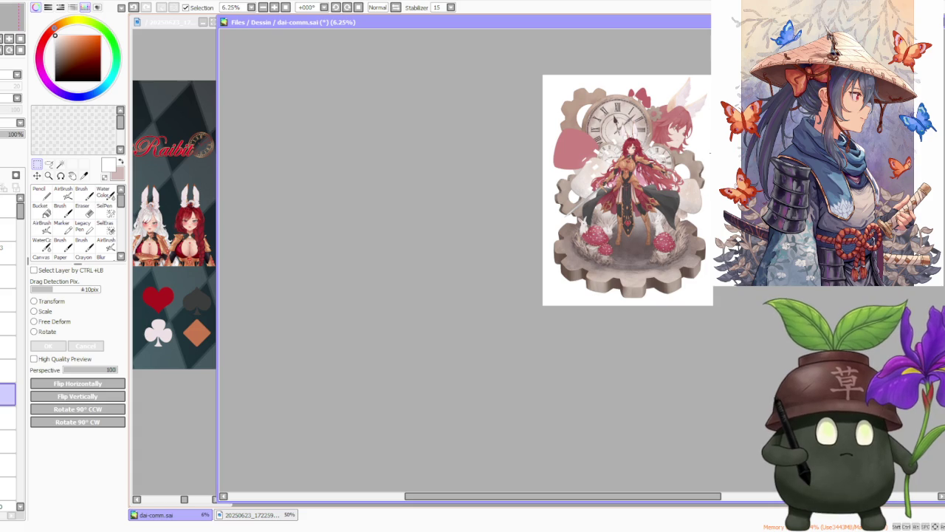
pyautogui.scroll(3, 697, 128)
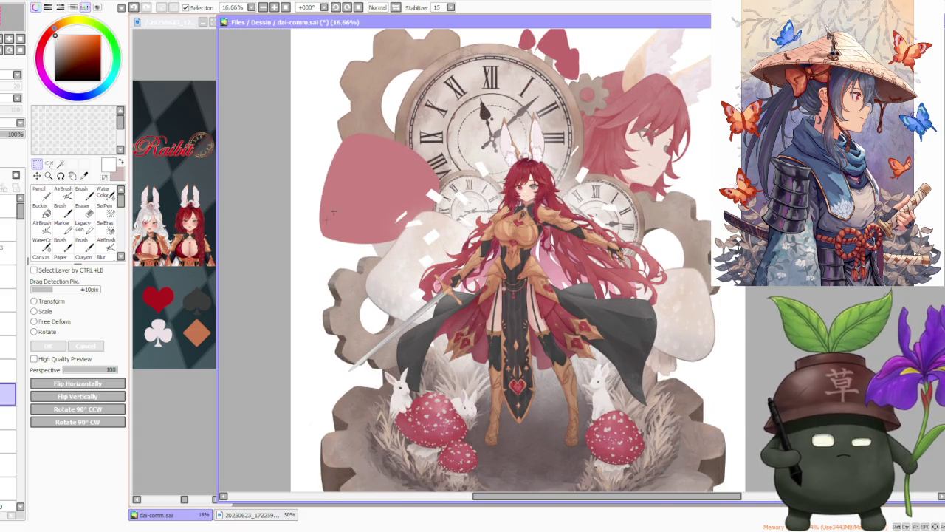
pyautogui.click(170, 426)
pyautogui.moveTo(185, 499); pyautogui.dragTo(160, 496)
pyautogui.scroll(1, 197, 251)
pyautogui.scroll(1, 194, 221)
pyautogui.scroll(1, 189, 185)
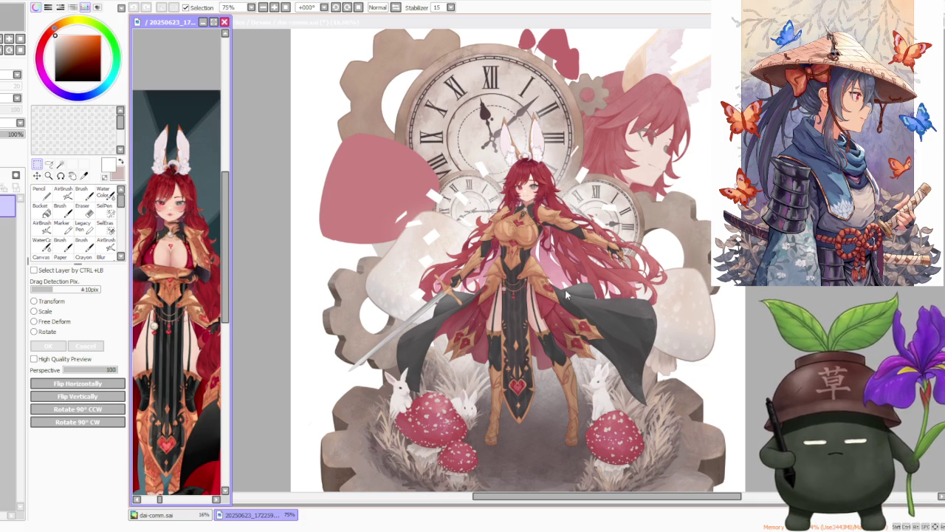
pyautogui.click(580, 139)
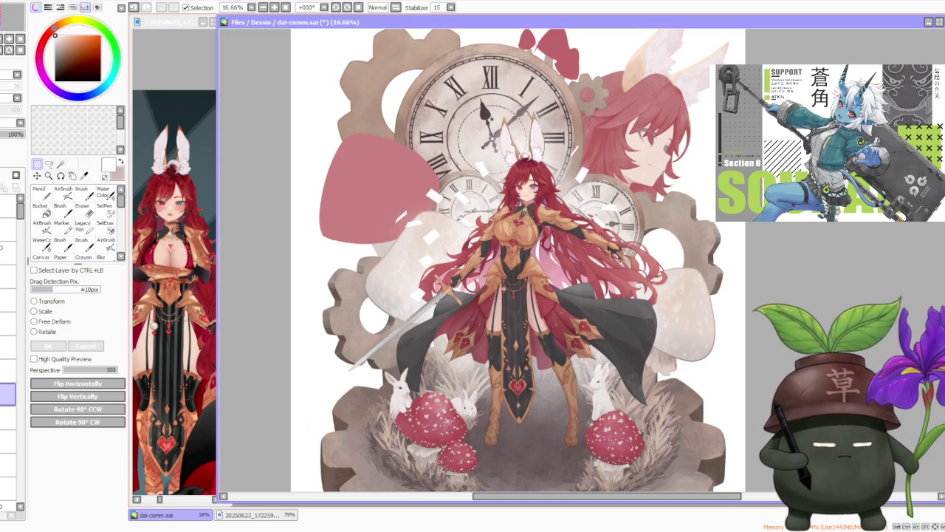
pyautogui.hotkey('ctrl', '-')
pyautogui.hotkey('ctrl', '+')
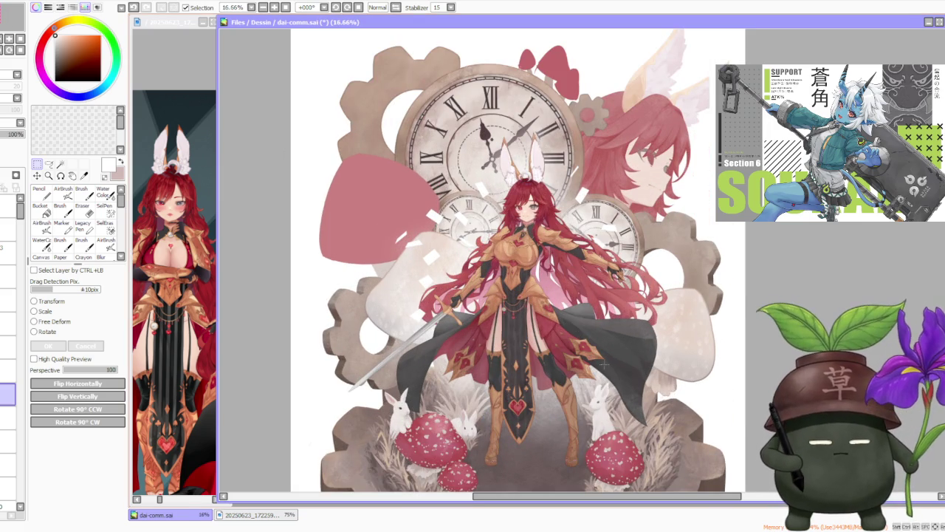
pyautogui.hotkey('ctrl', '+')
pyautogui.hotkey('ctrl', '-')
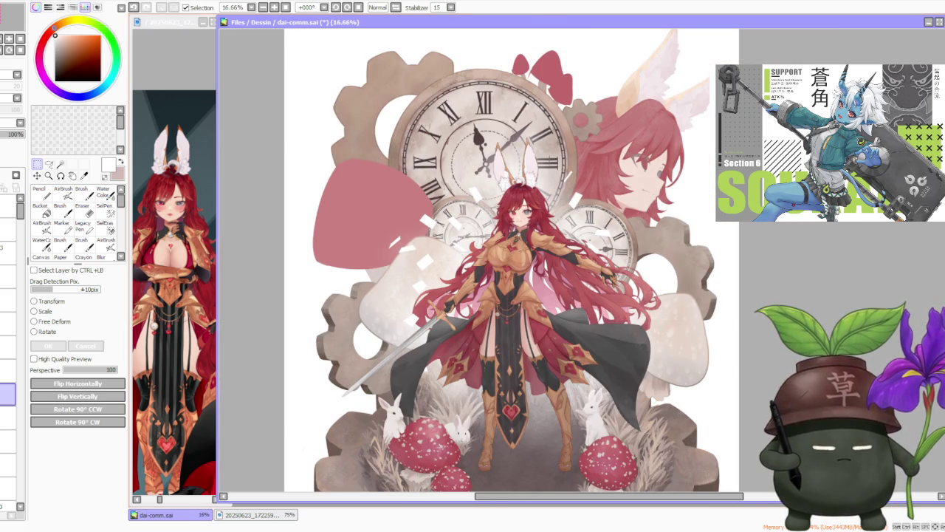
pyautogui.hotkey('ctrl', '-')
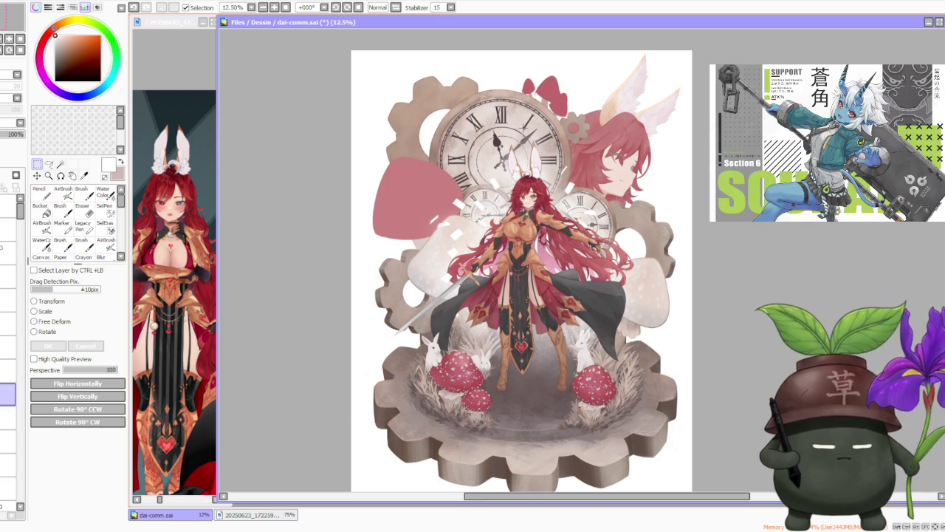
pyautogui.press('-')
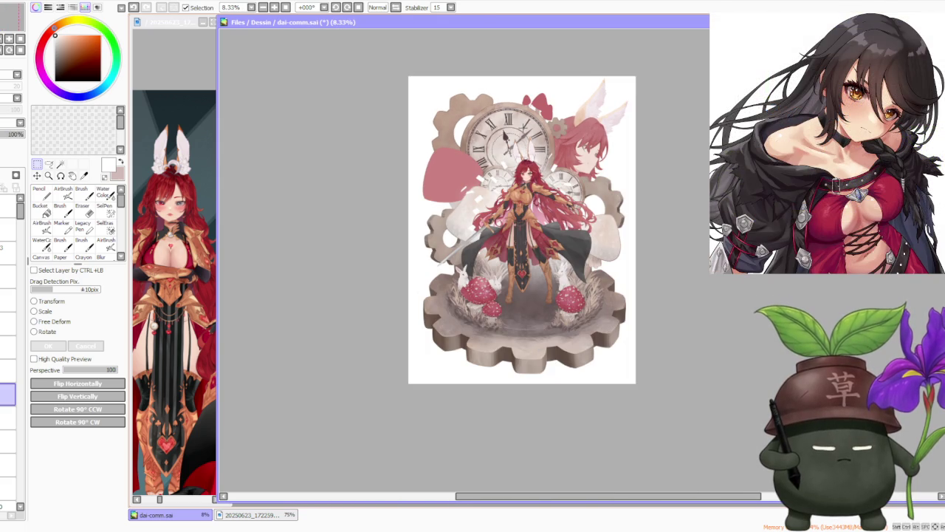
pyautogui.press('+')
pyautogui.press('+')
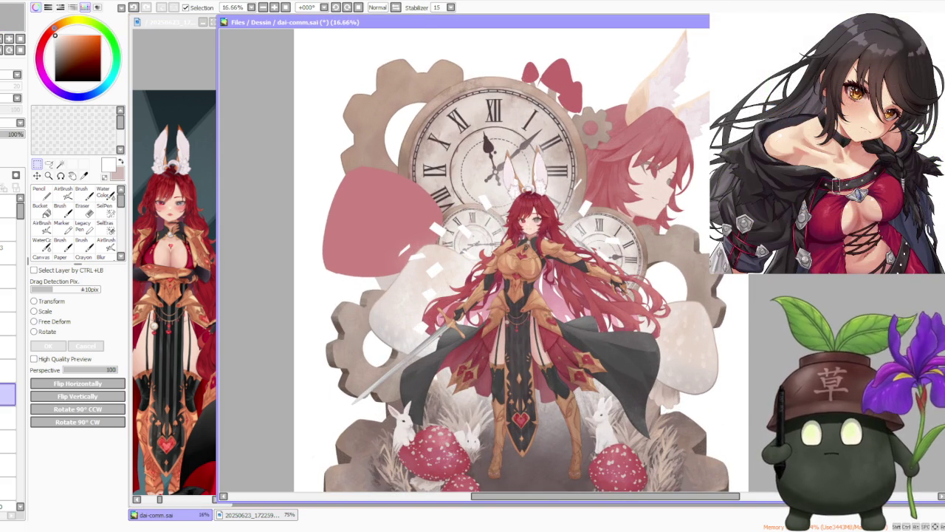
pyautogui.hotkey('alt', 'Tab')
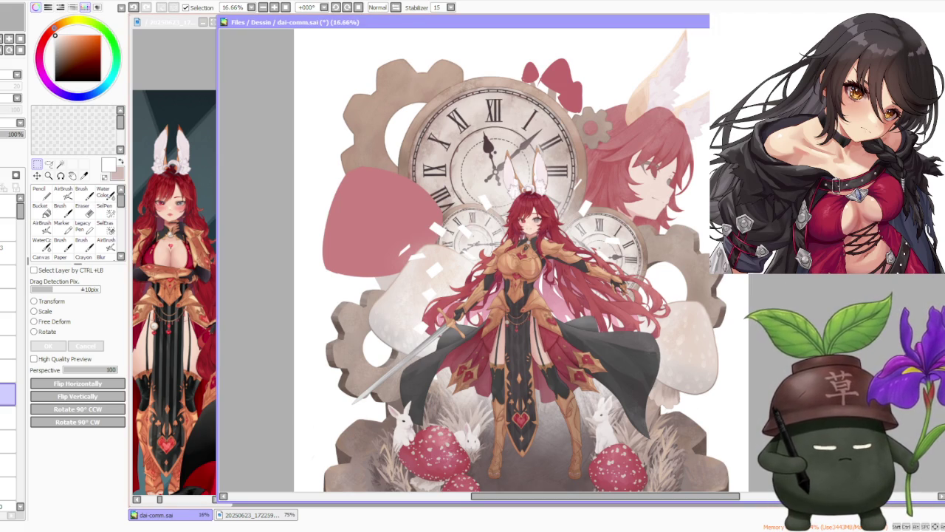
# Try selecting the paper fragment left of the knight on a lower layer, then clear the selection.
pyautogui.press('ctrl')
pyautogui.moveTo(416, 252); pyautogui.dragTo(463, 296)
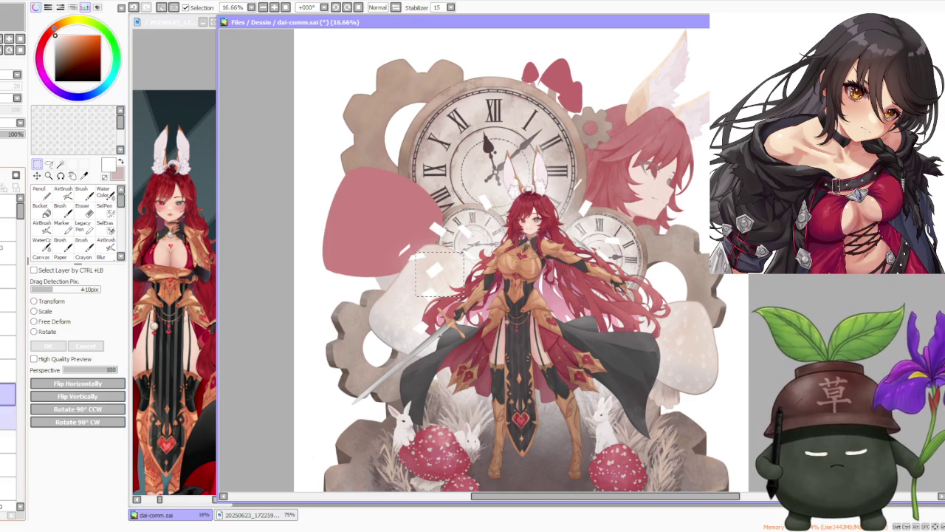
pyautogui.moveTo(7, 394); pyautogui.dragTo(8, 487)
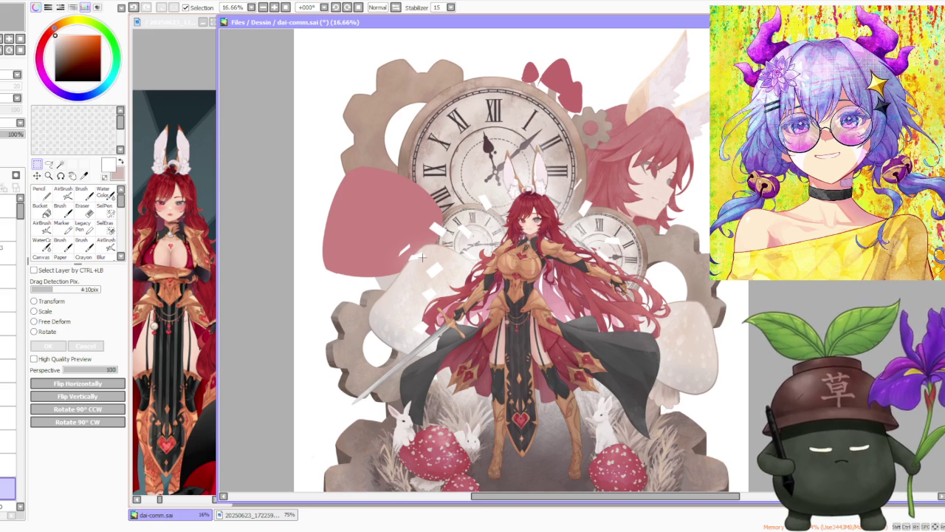
pyautogui.moveTo(422, 256); pyautogui.dragTo(474, 296)
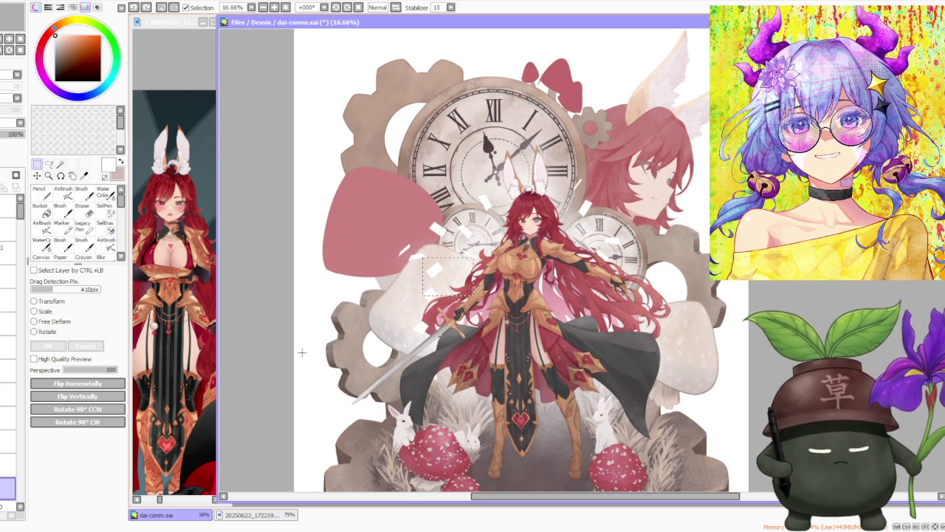
pyautogui.hotkey('ctrl', 'd')
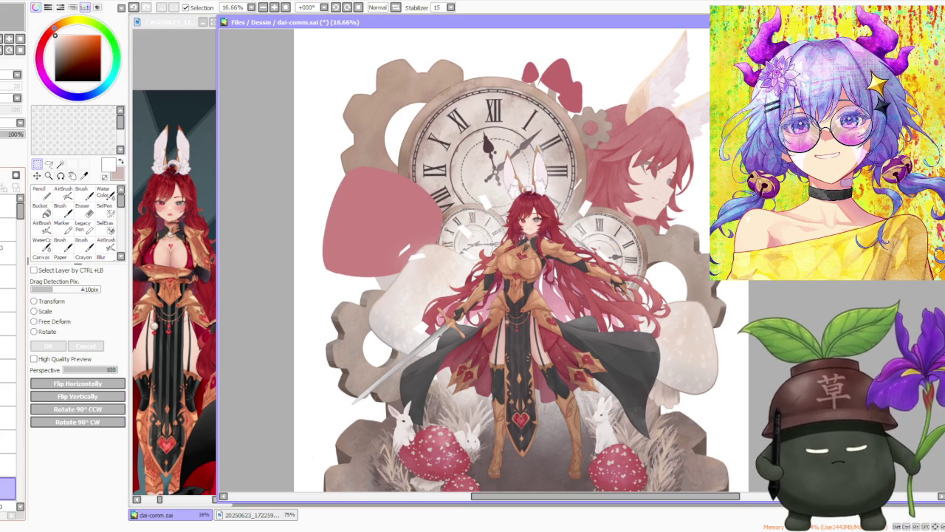
# Select the paper fragment beside the knight's hair and begin rotating and freely deforming it.
pyautogui.moveTo(425, 291); pyautogui.dragTo(438, 230)
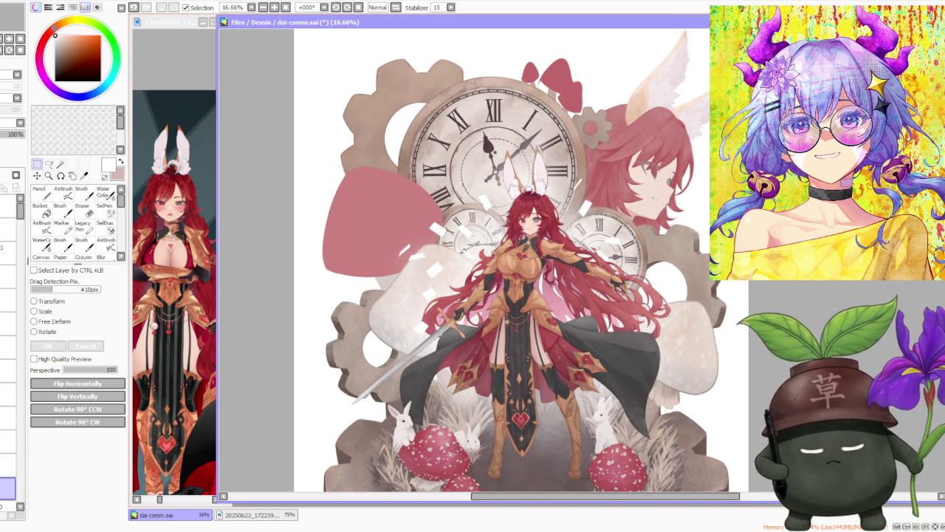
pyautogui.scroll(2, 370, 266)
pyautogui.moveTo(369, 305); pyautogui.dragTo(305, 259)
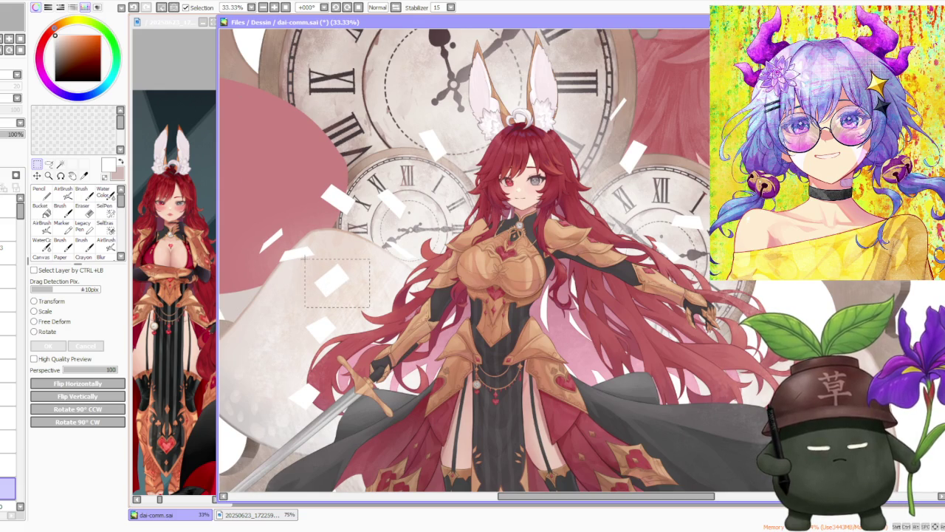
pyautogui.scroll(-3, 345, 290)
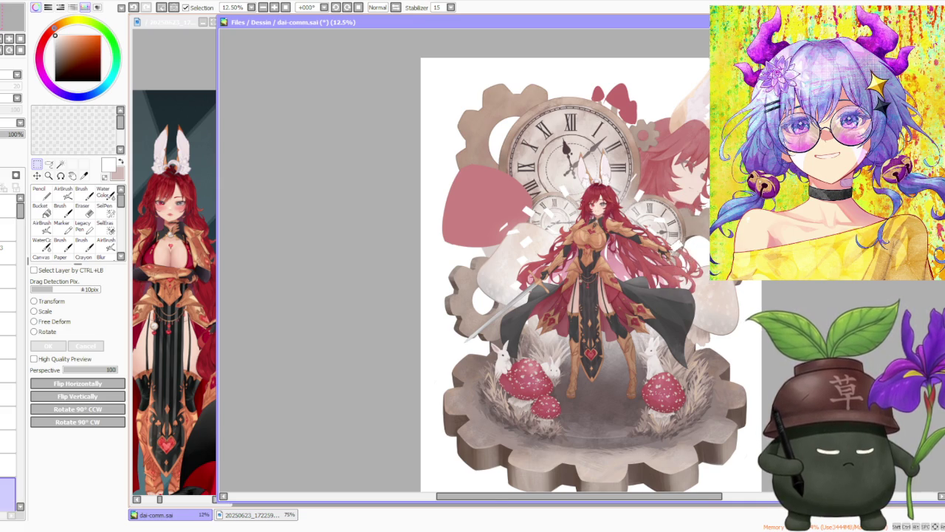
pyautogui.scroll(2, 690, 257)
pyautogui.click(44, 332)
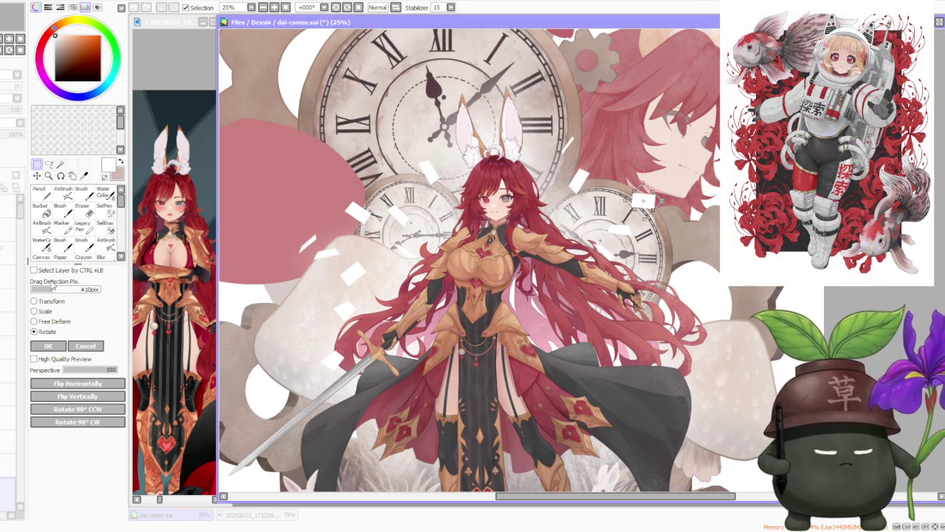
pyautogui.click(59, 322)
# Flatten the top edge of the paper fragment and apply the reshape.
pyautogui.scroll(-2, 622, 192)
pyautogui.scroll(3, 623, 192)
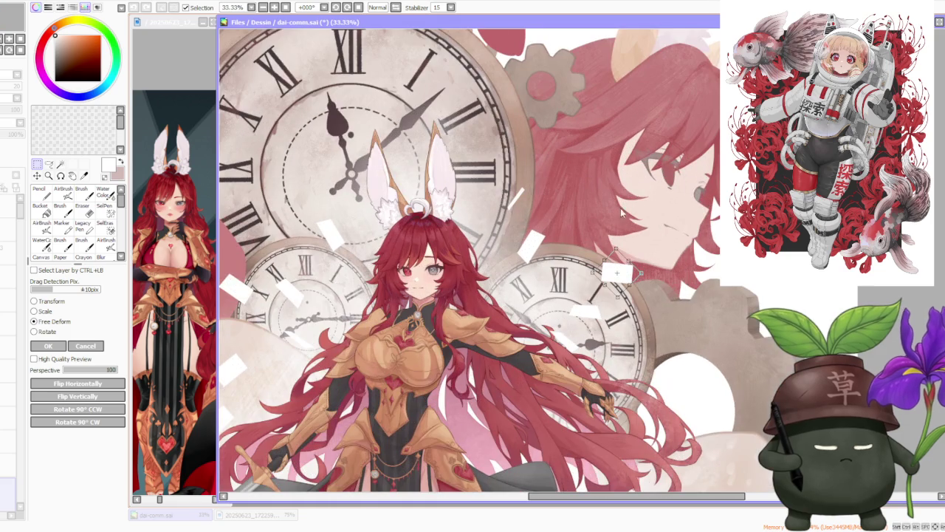
pyautogui.moveTo(617, 273)
pyautogui.mouseDown()
pyautogui.moveTo(590, 274)
pyautogui.moveTo(639, 278)
pyautogui.mouseUp()
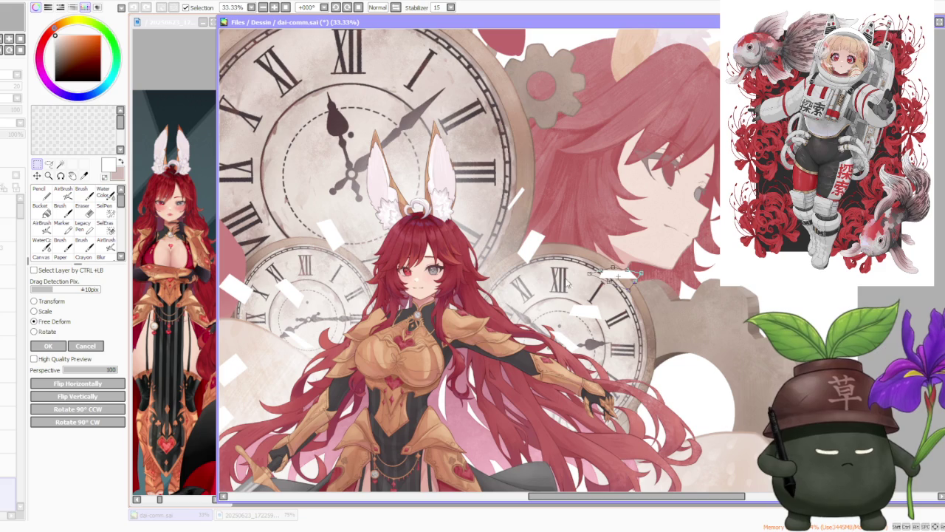
pyautogui.click(48, 347)
pyautogui.press('-')
pyautogui.press('-')
pyautogui.press('-')
# Select the thin white shard by the clock rim and switch to its layer.
pyautogui.scroll(-2, 691, 233)
pyautogui.scroll(1, 702, 251)
pyautogui.scroll(2, 642, 255)
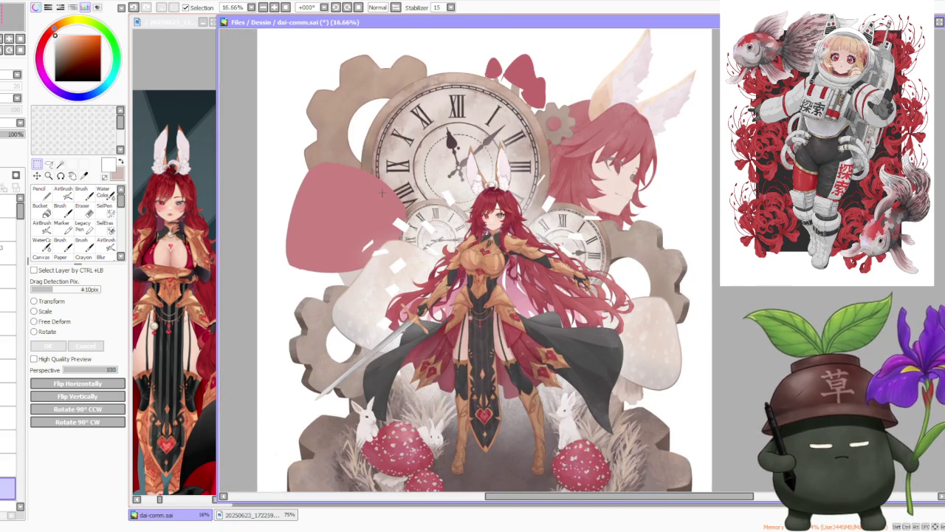
pyautogui.scroll(-2, 383, 191)
pyautogui.scroll(2, 418, 191)
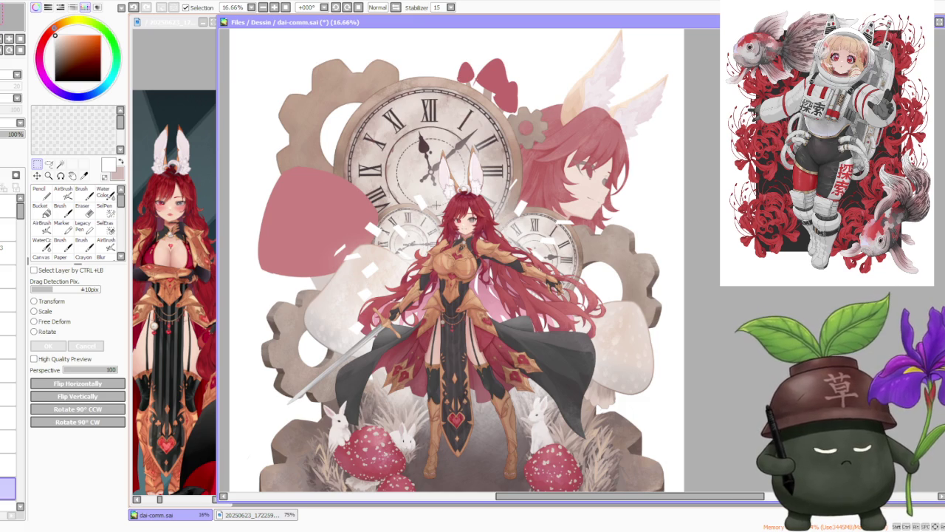
pyautogui.scroll(3, 468, 170)
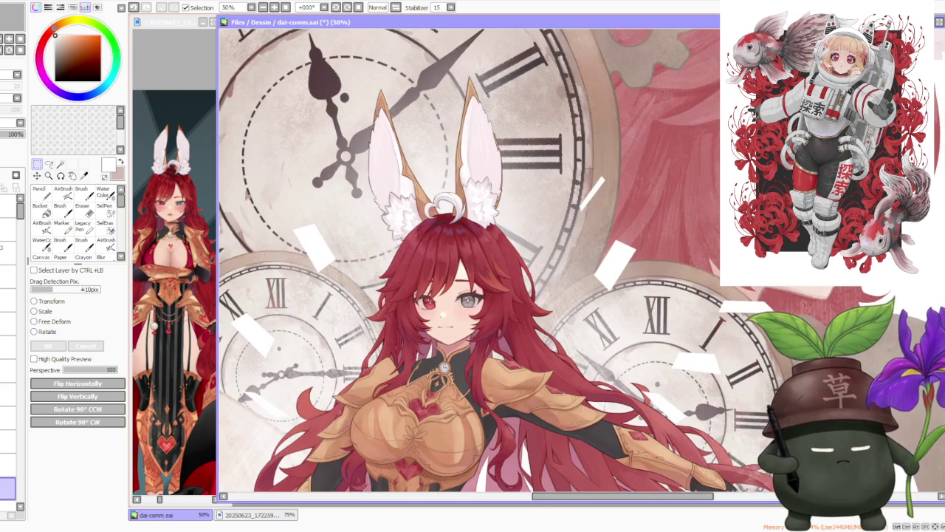
pyautogui.moveTo(591, 179); pyautogui.dragTo(613, 220)
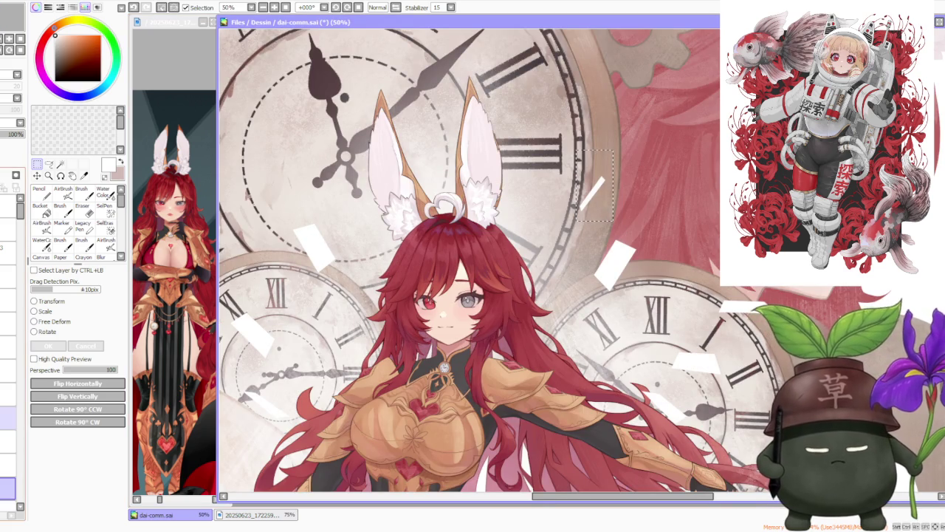
pyautogui.click(8, 394)
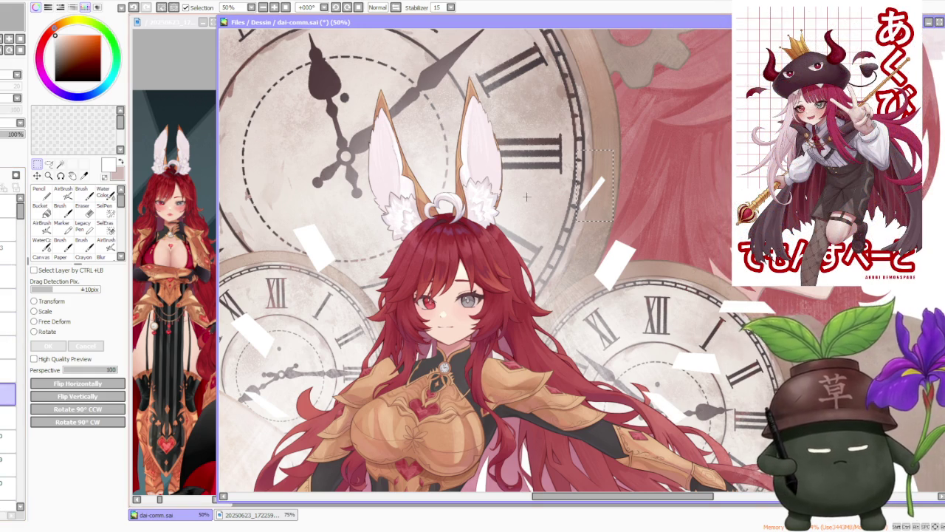
# Skew the thin shard upward with Free Deform and apply it.
pyautogui.click(33, 322)
pyautogui.scroll(2, 520, 185)
pyautogui.moveTo(720, 213); pyautogui.dragTo(718, 197)
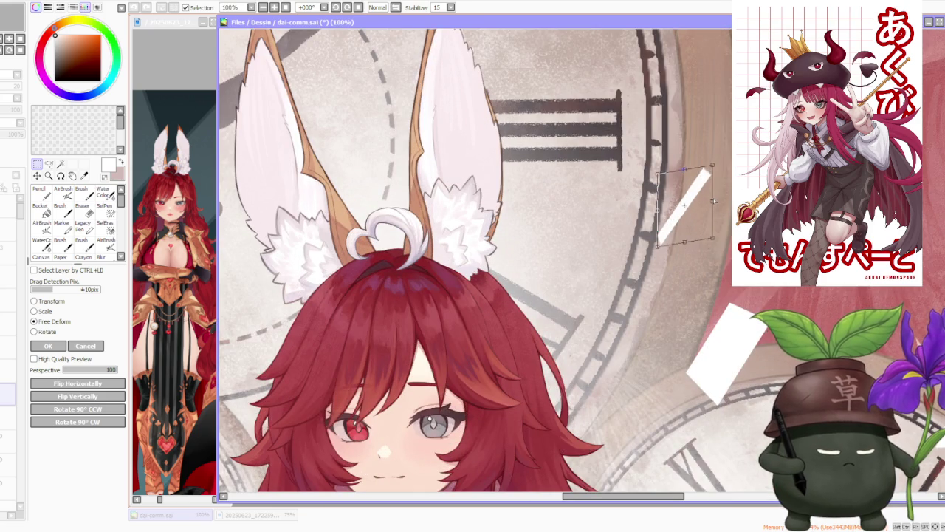
pyautogui.click(48, 345)
pyautogui.scroll(-4, 511, 249)
pyautogui.scroll(-2, 511, 248)
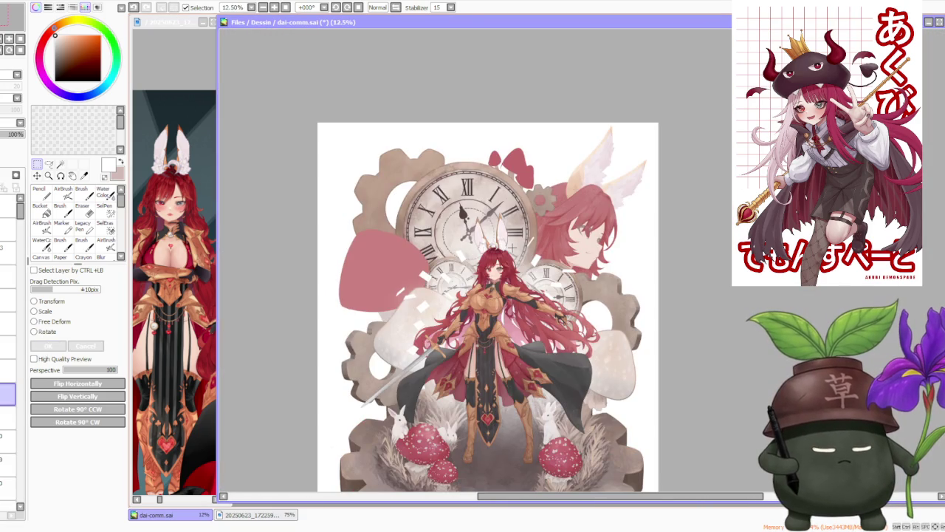
# Move the small paper flake down and to the right with Ctrl+T.
pyautogui.scroll(-1, 511, 248)
pyautogui.scroll(2, 509, 251)
pyautogui.scroll(1, 429, 263)
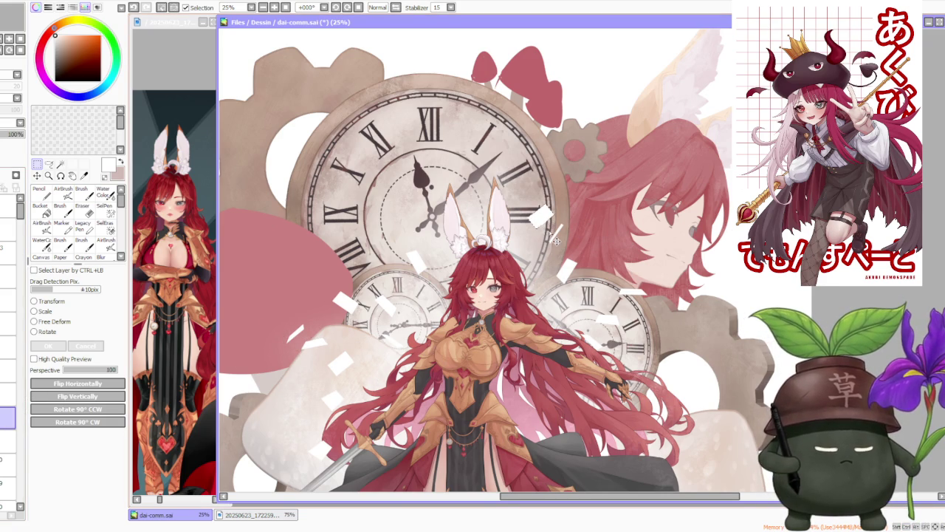
pyautogui.hotkey('ctrl', 't')
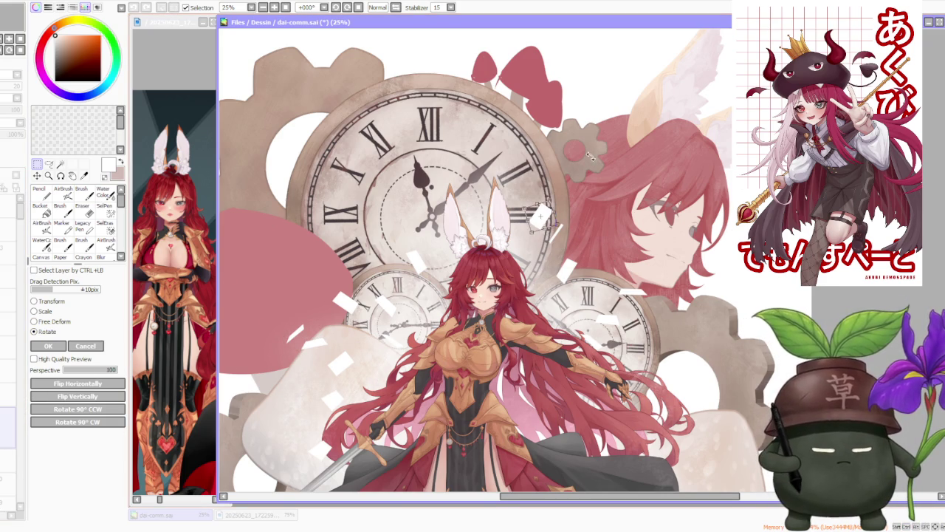
pyautogui.moveTo(553, 221)
pyautogui.mouseDown()
pyautogui.moveTo(599, 295)
pyautogui.moveTo(602, 266)
pyautogui.mouseUp()
pyautogui.scroll(-1, 602, 268)
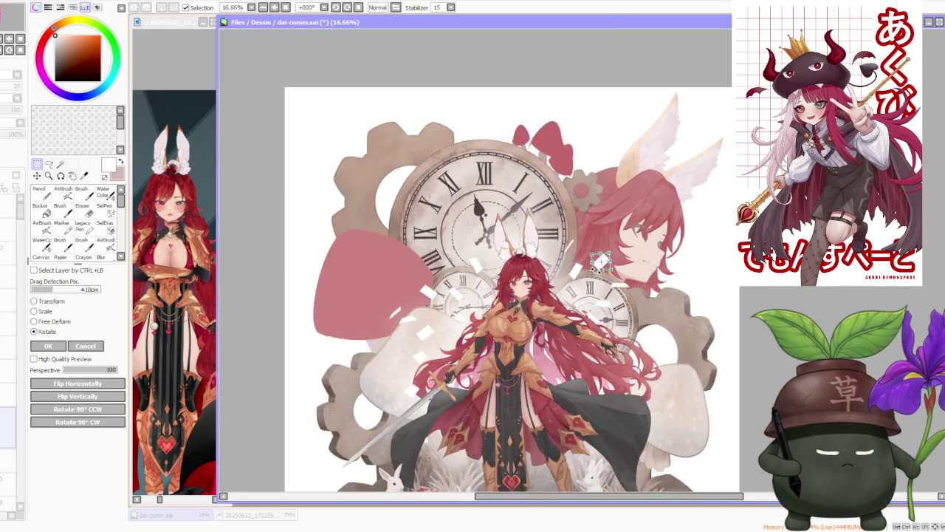
pyautogui.scroll(-1, 620, 259)
pyautogui.scroll(-1, 651, 246)
pyautogui.scroll(1, 601, 265)
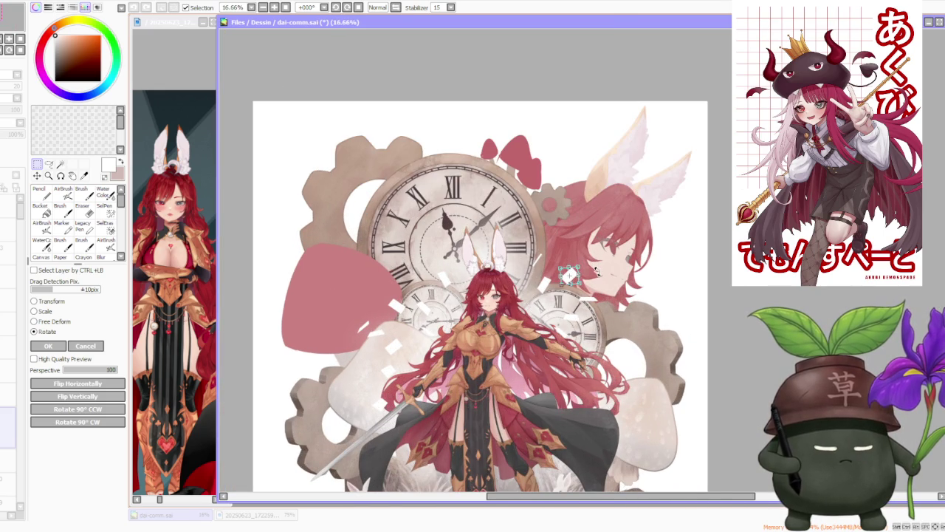
pyautogui.scroll(1, 576, 277)
# Pull the flake's corner with Free Deform to reshape it, then apply.
pyautogui.click(37, 322)
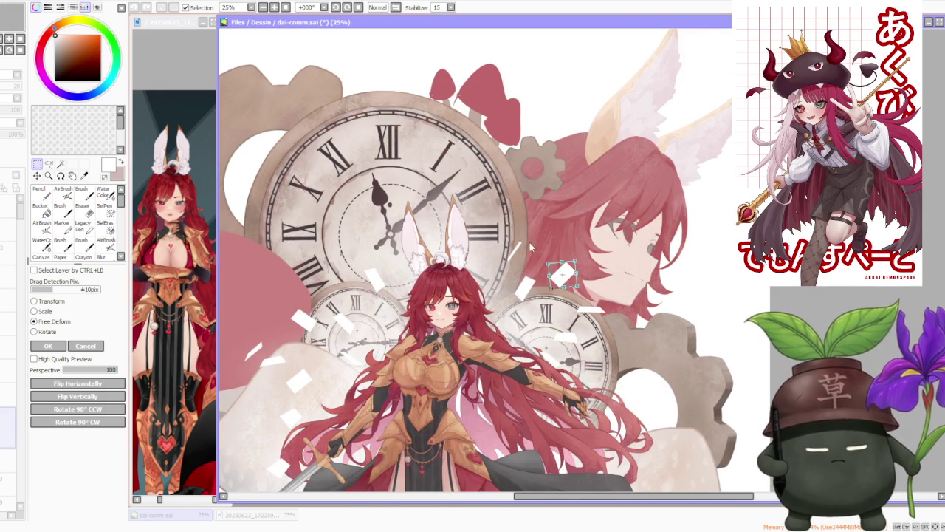
pyautogui.scroll(2, 539, 267)
pyautogui.moveTo(522, 296); pyautogui.dragTo(527, 304)
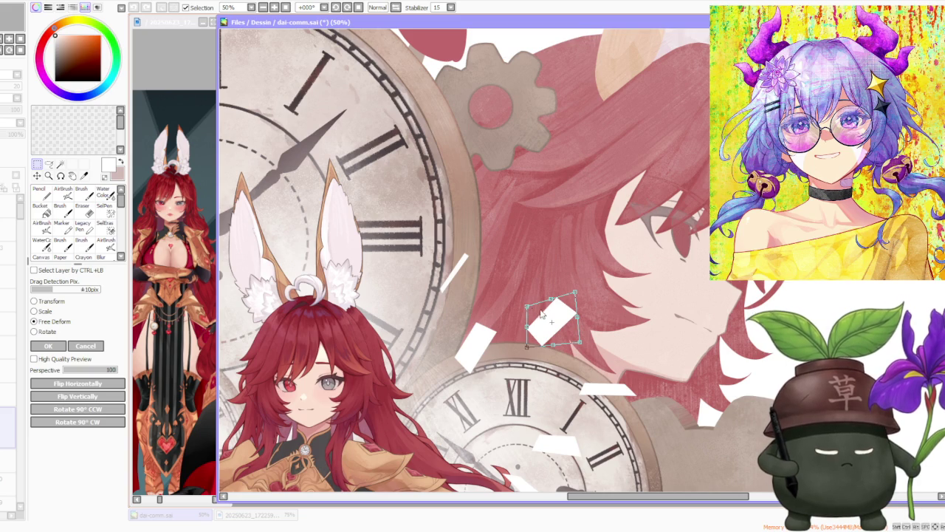
pyautogui.moveTo(529, 305); pyautogui.dragTo(540, 314)
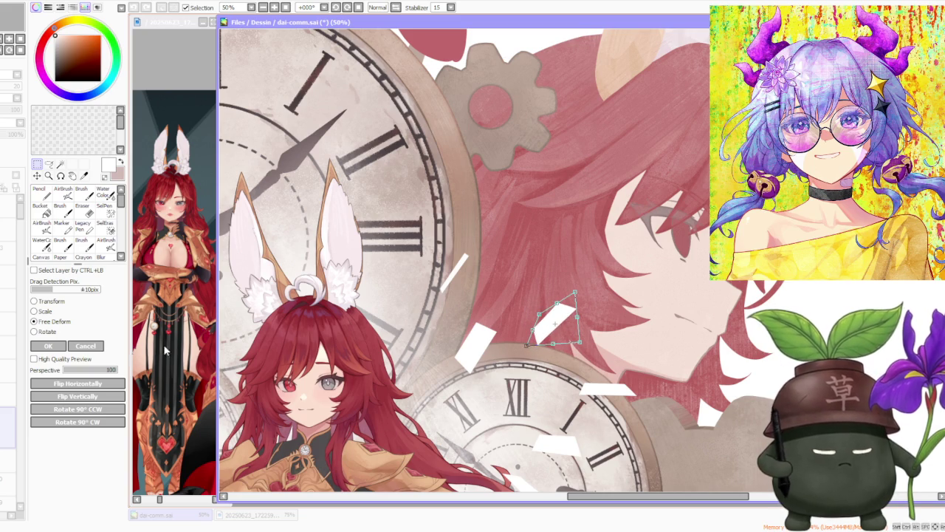
pyautogui.click(45, 346)
# Reshape the small fragment beside the profile face into a thinner slanted sliver by adjusting all four corners.
pyautogui.press('-')
pyautogui.press('-')
pyautogui.press('-')
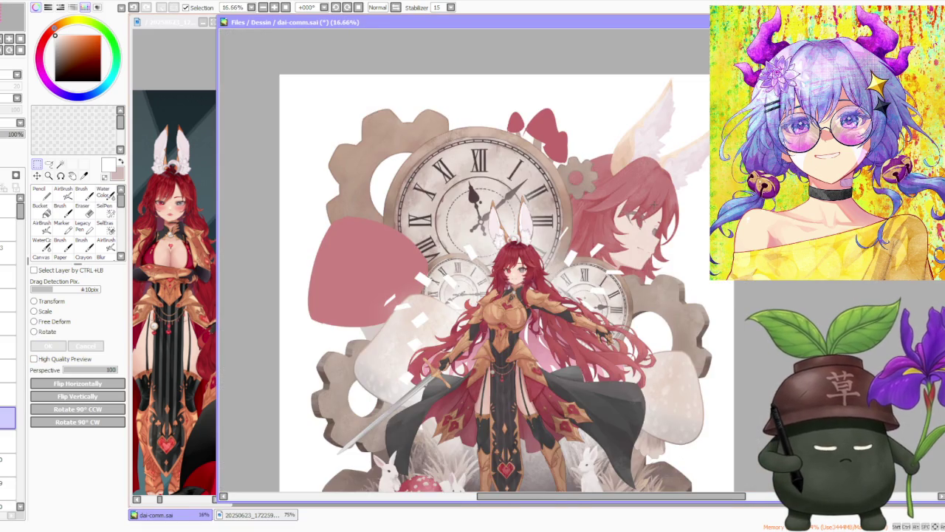
pyautogui.press('-')
pyautogui.press('+')
pyautogui.press('+')
pyautogui.press('+')
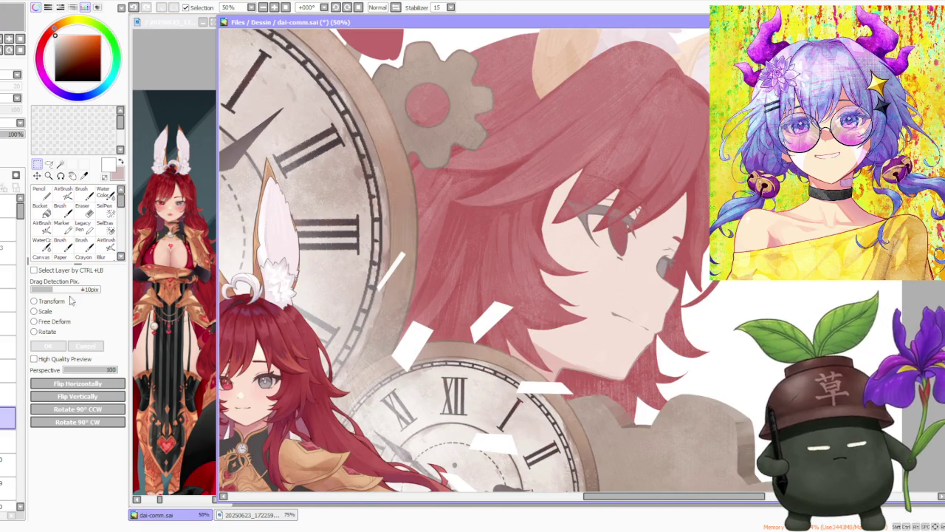
pyautogui.hotkey('ctrl', 't')
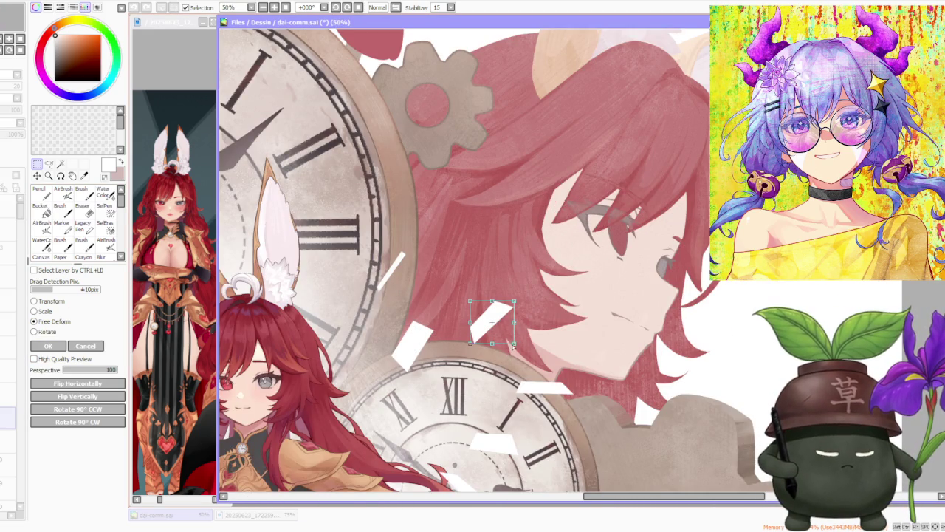
pyautogui.moveTo(513, 345); pyautogui.dragTo(507, 347)
pyautogui.moveTo(519, 307); pyautogui.dragTo(522, 316)
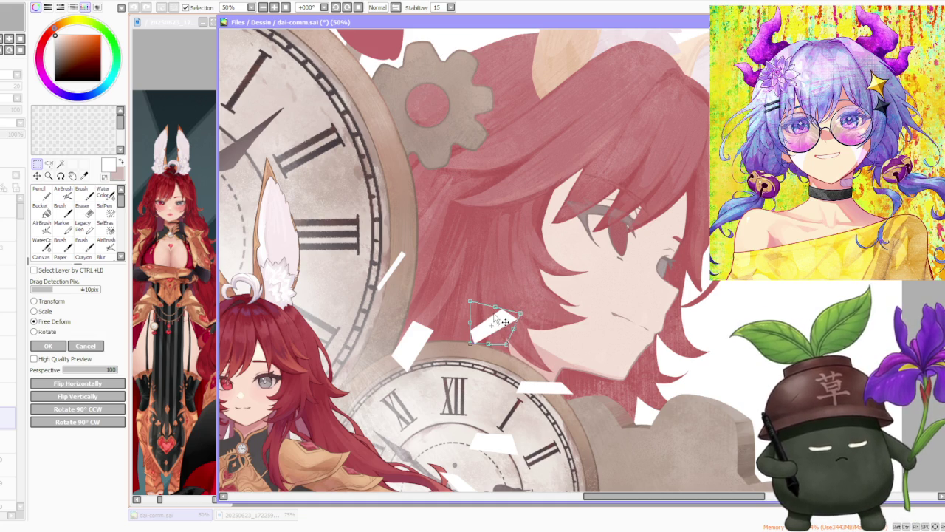
pyautogui.moveTo(470, 302); pyautogui.dragTo(477, 298)
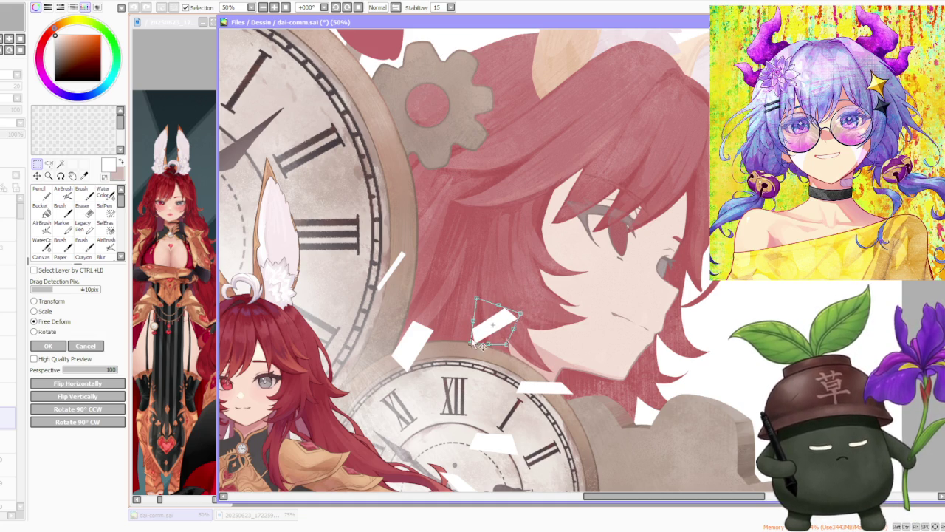
pyautogui.moveTo(471, 343); pyautogui.dragTo(468, 345)
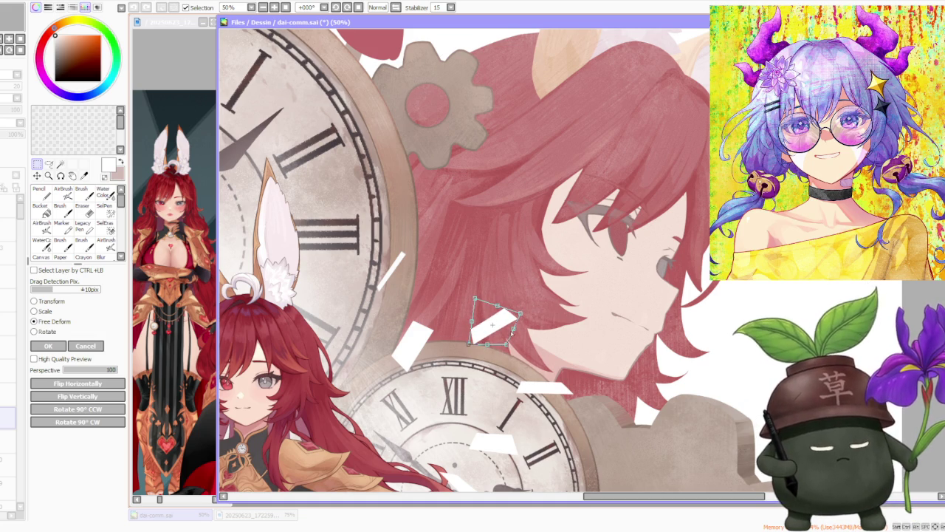
pyautogui.moveTo(521, 314); pyautogui.dragTo(520, 317)
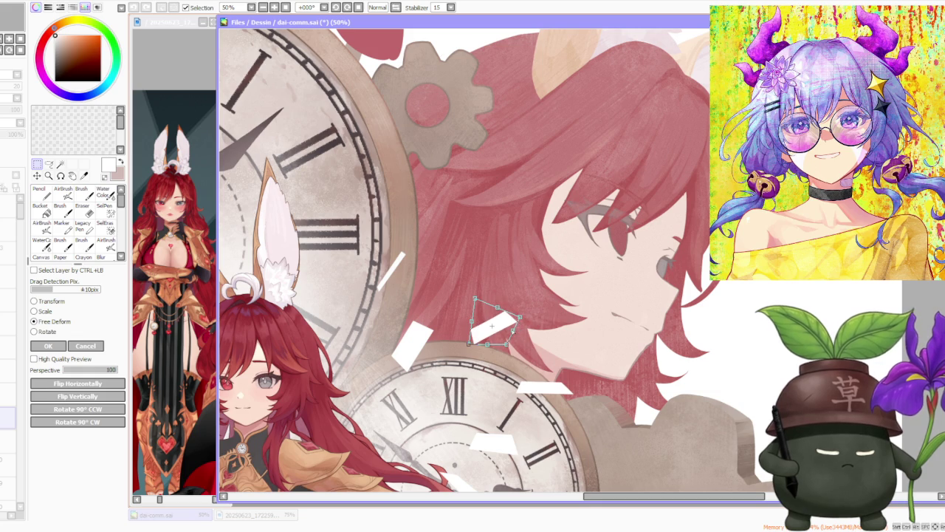
pyautogui.moveTo(468, 345); pyautogui.dragTo(487, 347)
pyautogui.press('Return')
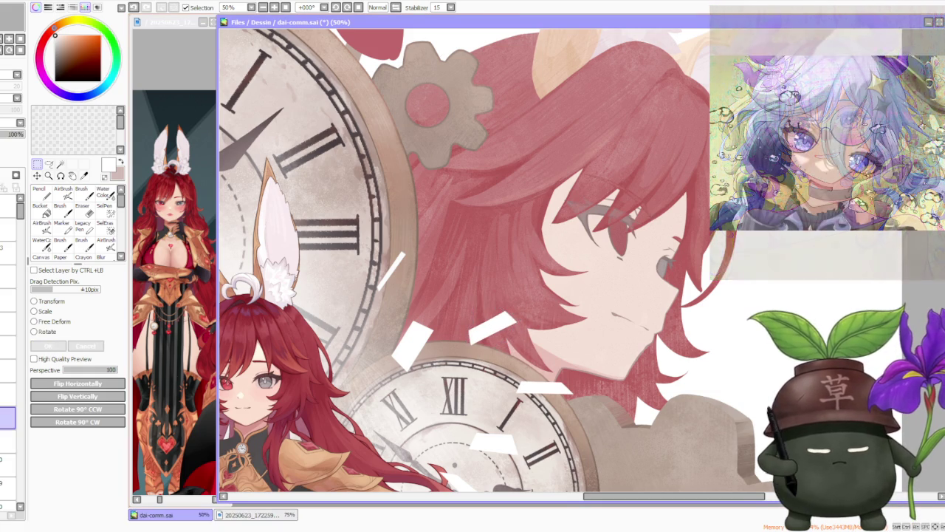
pyautogui.scroll(-1, 662, 293)
pyautogui.scroll(-1, 662, 292)
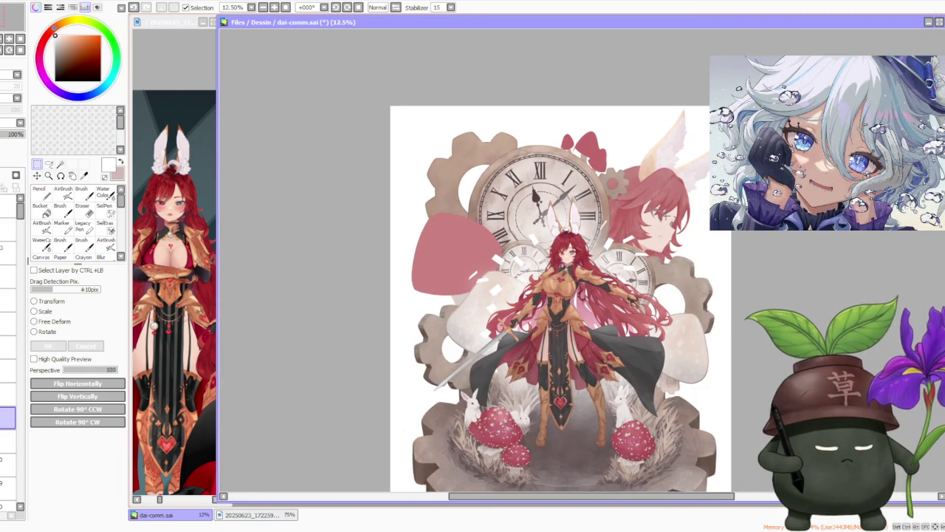
# Select the paper fragment beside the right clock and rotate it to a new angle.
pyautogui.scroll(1, 669, 213)
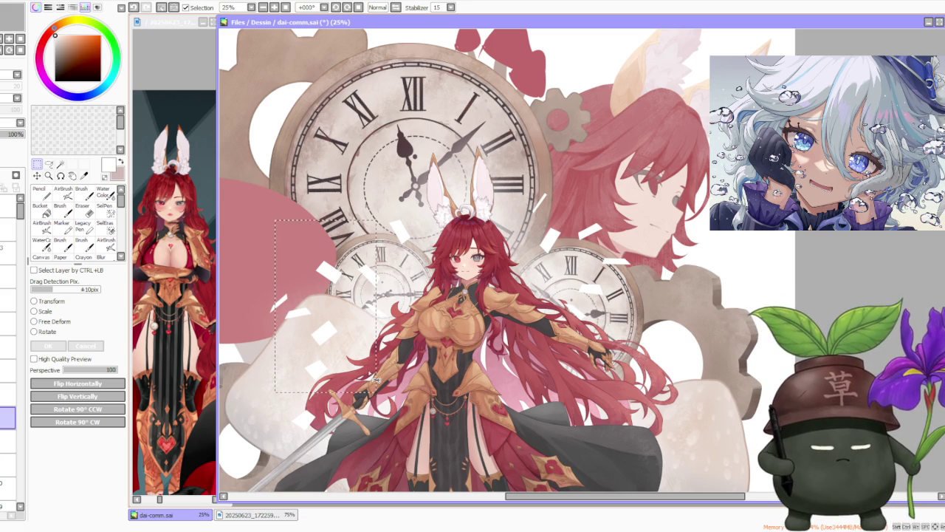
pyautogui.moveTo(632, 307)
pyautogui.mouseDown()
pyautogui.moveTo(643, 299)
pyautogui.moveTo(657, 318)
pyautogui.mouseUp()
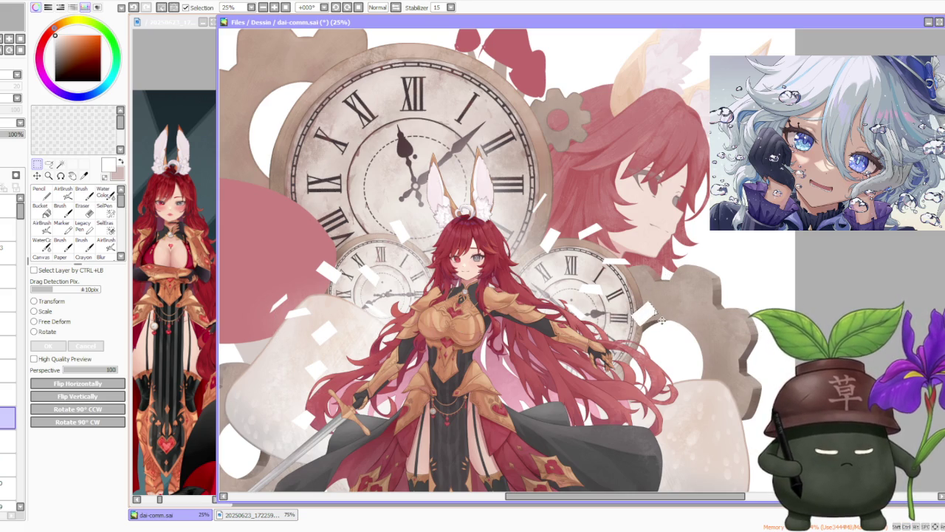
pyautogui.hotkey('ctrl', 't')
pyautogui.click(56, 321)
pyautogui.click(37, 332)
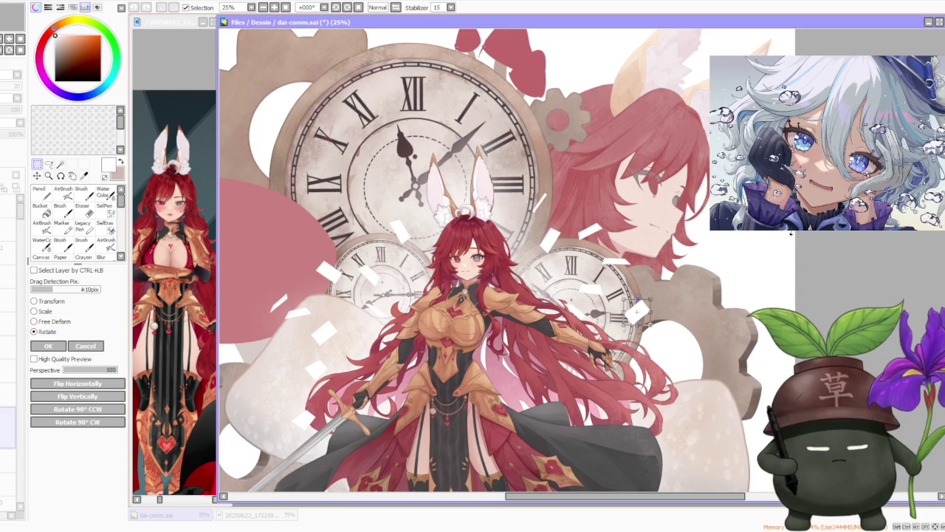
pyautogui.moveTo(705, 328); pyautogui.dragTo(687, 347)
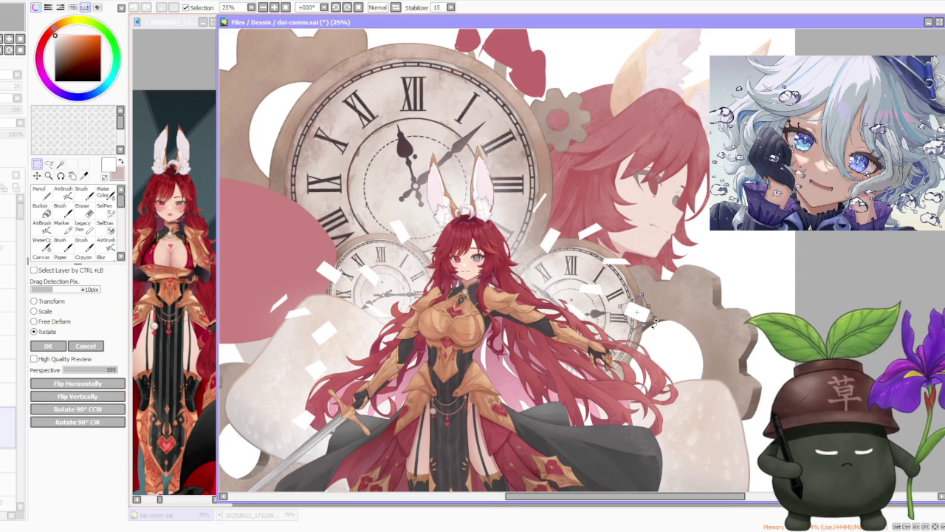
pyautogui.scroll(-1, 665, 333)
pyautogui.scroll(-1, 650, 325)
pyautogui.scroll(3, 644, 318)
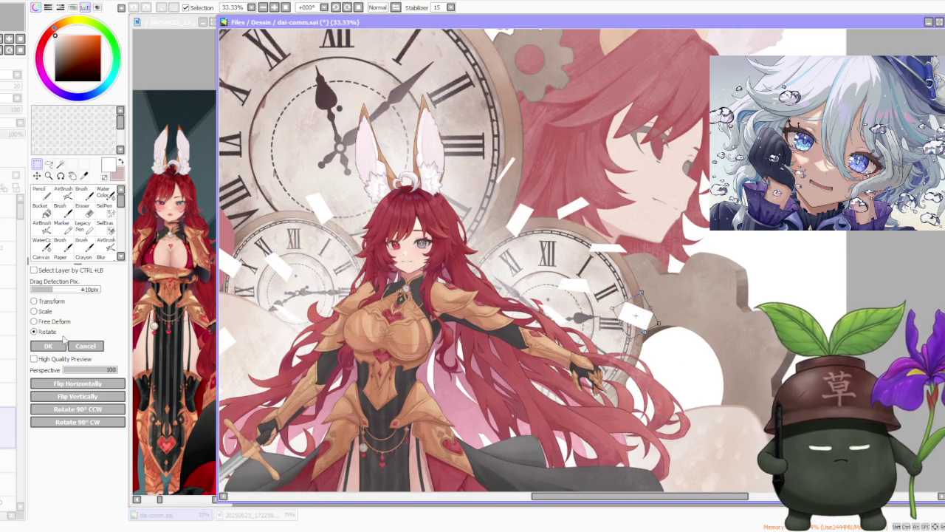
pyautogui.scroll(1, 700, 257)
# Squash the fragment into a thin skewed strip by dragging its corners, then apply.
pyautogui.moveTo(696, 301); pyautogui.dragTo(692, 335)
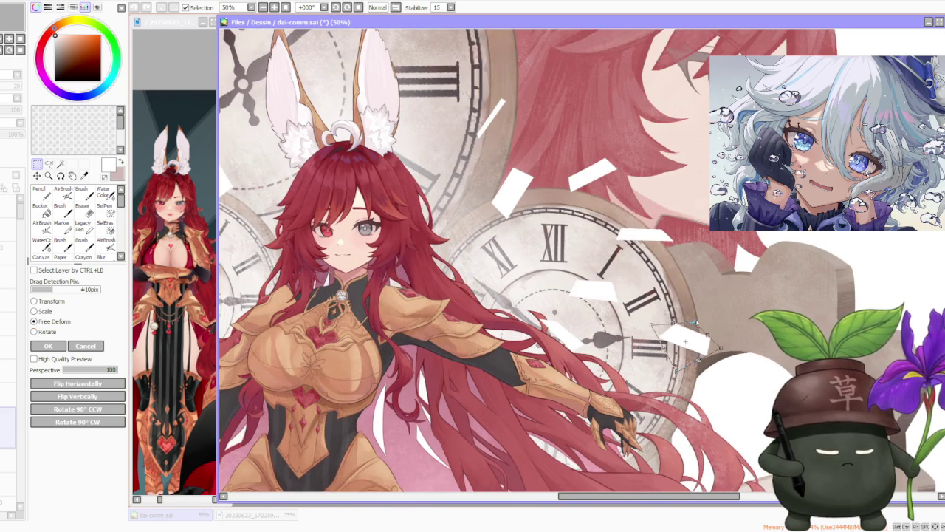
pyautogui.moveTo(678, 368); pyautogui.dragTo(657, 348)
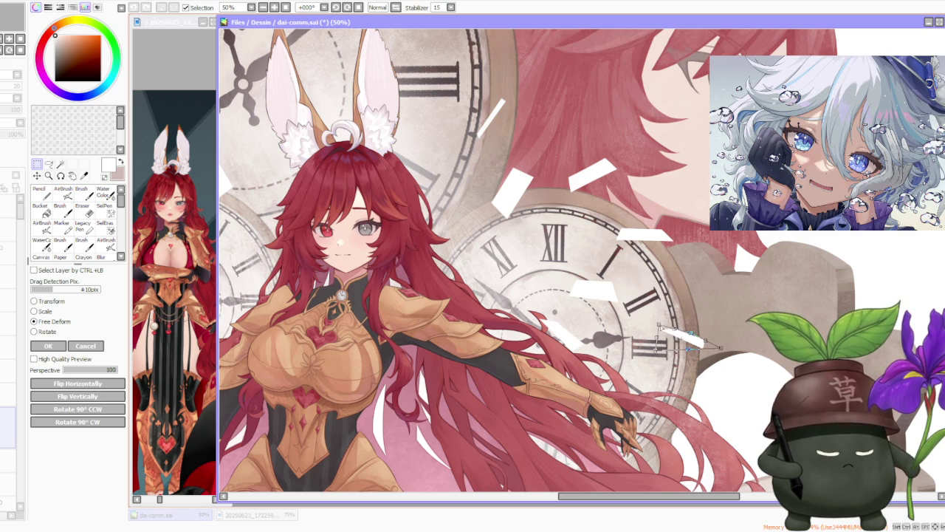
pyautogui.moveTo(714, 357); pyautogui.dragTo(717, 351)
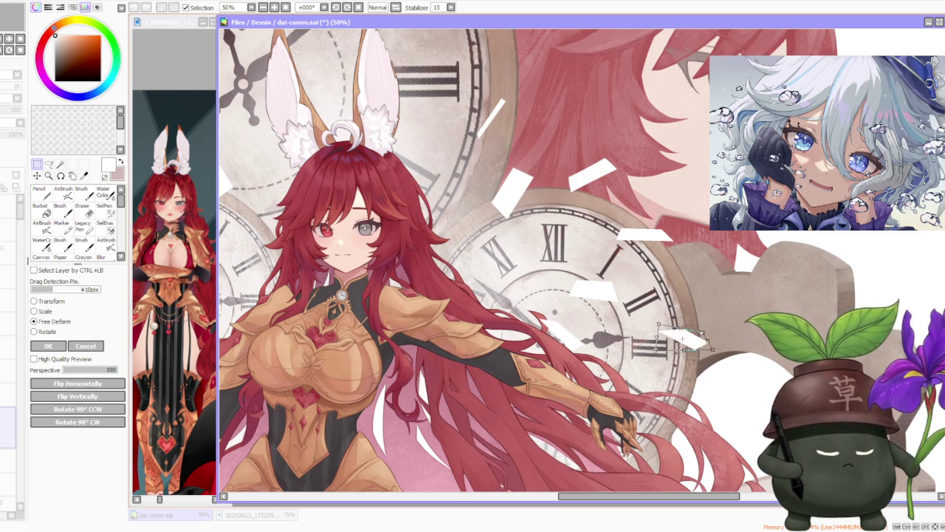
pyautogui.moveTo(689, 333)
pyautogui.mouseDown()
pyautogui.moveTo(689, 350)
pyautogui.moveTo(656, 345)
pyautogui.moveTo(669, 332)
pyautogui.mouseUp()
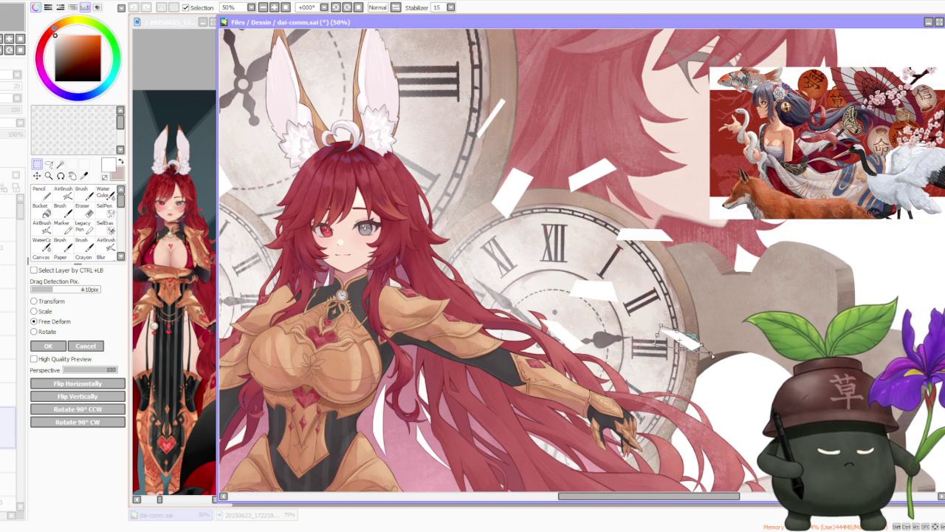
pyautogui.scroll(4, 715, 349)
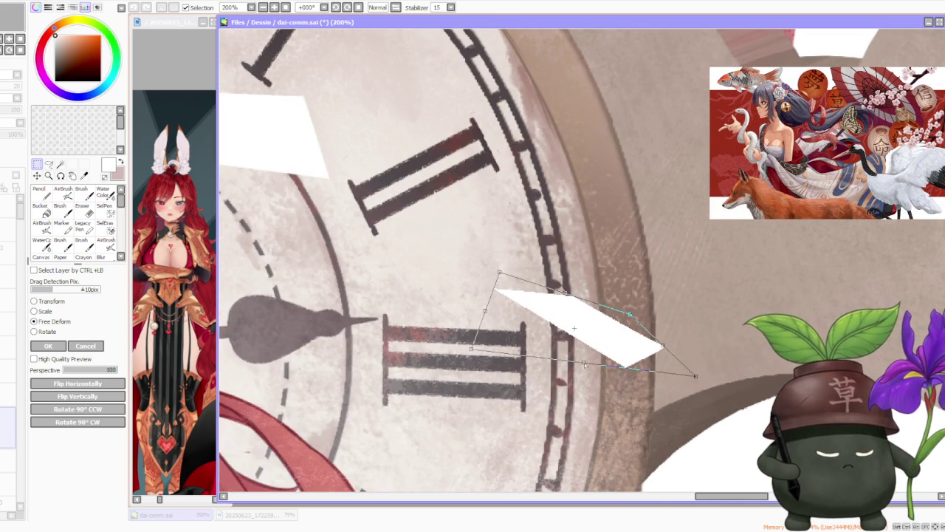
pyautogui.moveTo(586, 366); pyautogui.dragTo(572, 357)
pyautogui.moveTo(632, 316); pyautogui.dragTo(646, 322)
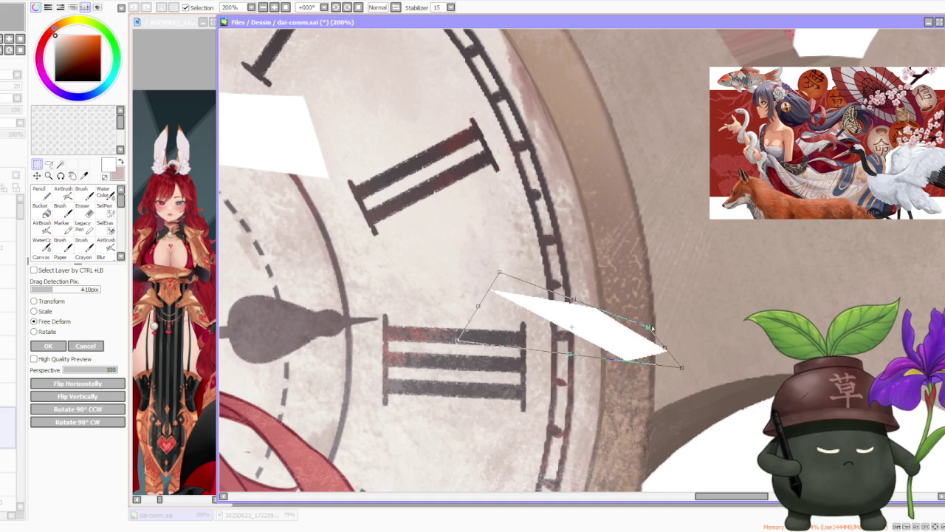
pyautogui.moveTo(477, 306); pyautogui.dragTo(489, 308)
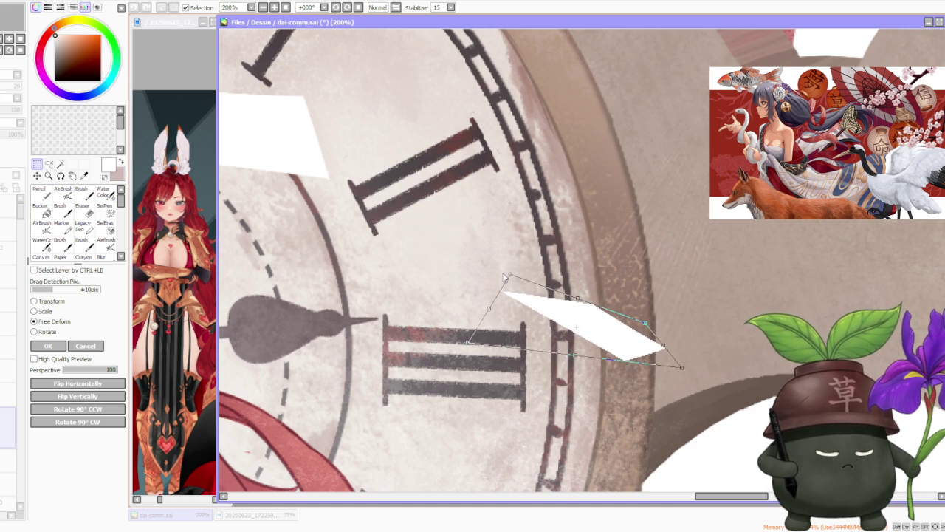
pyautogui.moveTo(512, 277); pyautogui.dragTo(482, 294)
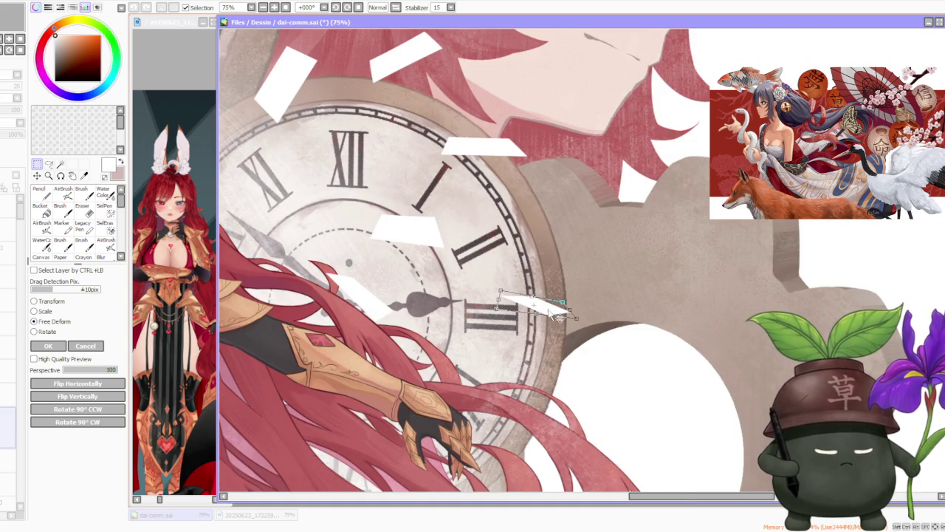
pyautogui.moveTo(566, 316); pyautogui.dragTo(561, 318)
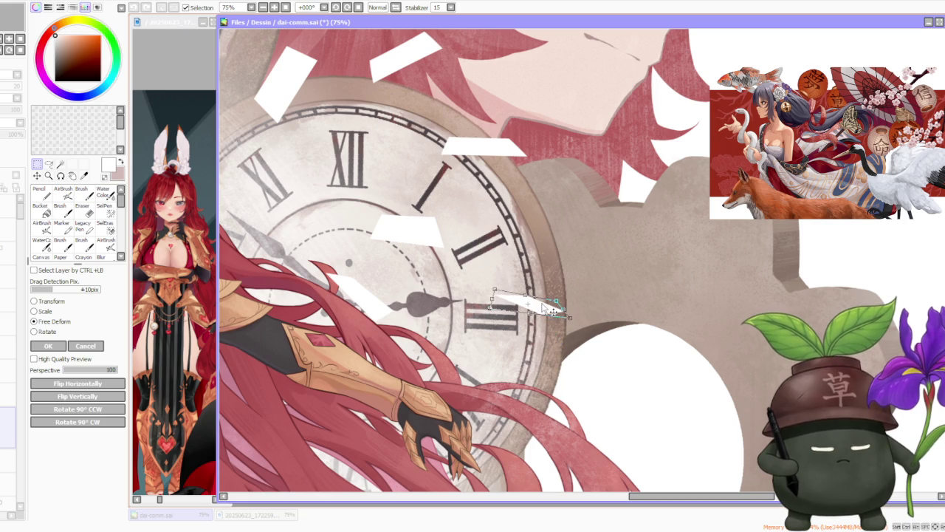
pyautogui.scroll(-3, 597, 248)
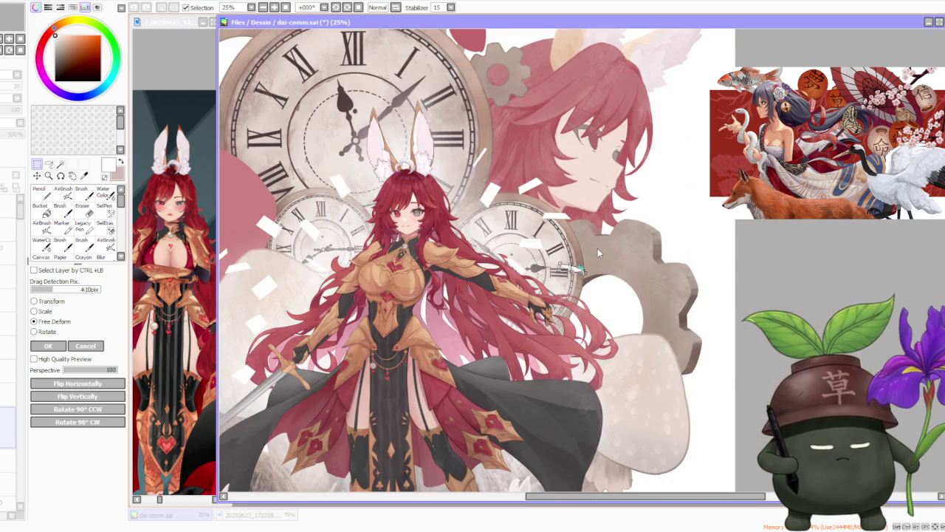
pyautogui.click(62, 343)
# Select the fragment over the pale mushroom, nudge it right, skew its top corner and apply.
pyautogui.scroll(-2, 601, 215)
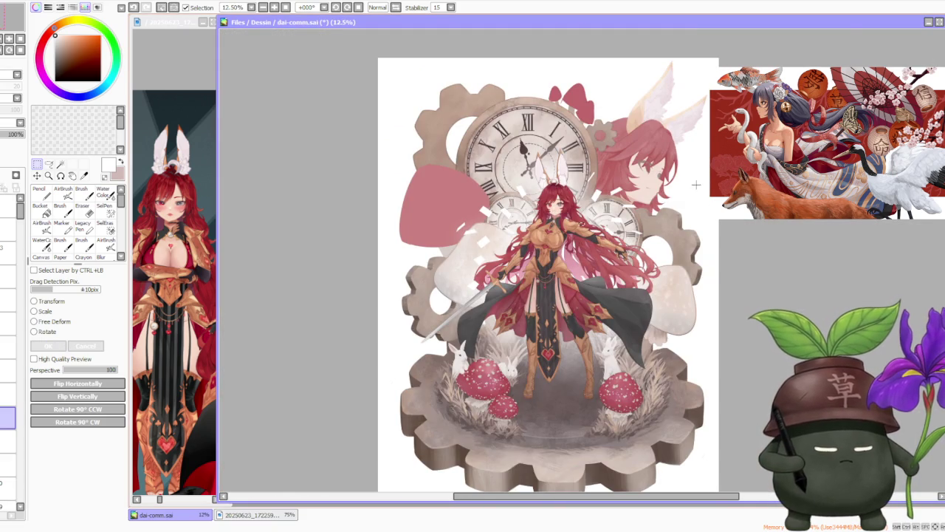
pyautogui.scroll(1, 582, 163)
pyautogui.scroll(1, 582, 162)
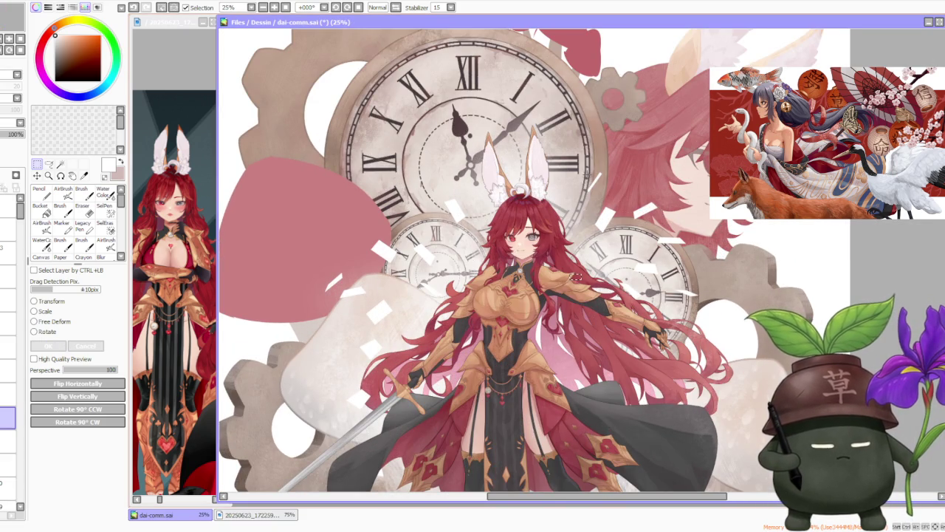
pyautogui.moveTo(362, 295); pyautogui.dragTo(411, 329)
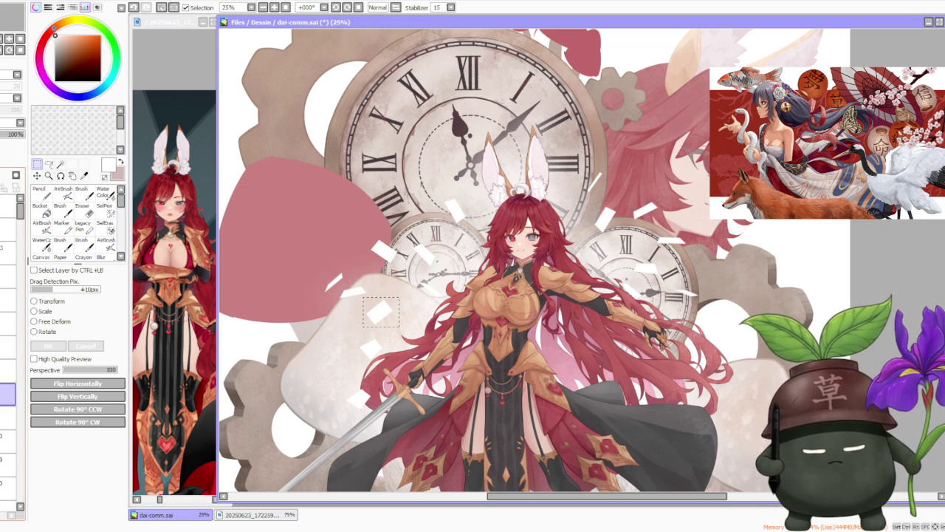
pyautogui.scroll(1, 387, 318)
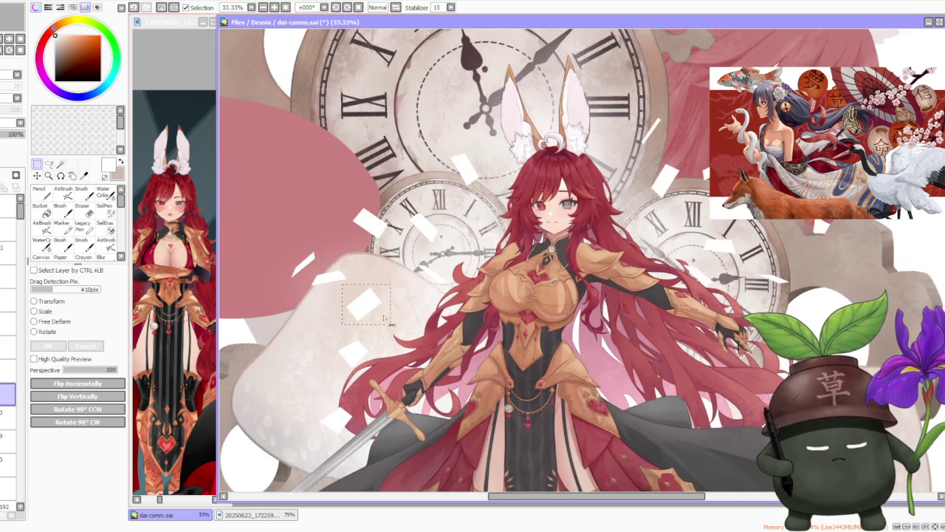
pyautogui.moveTo(387, 318); pyautogui.dragTo(396, 322)
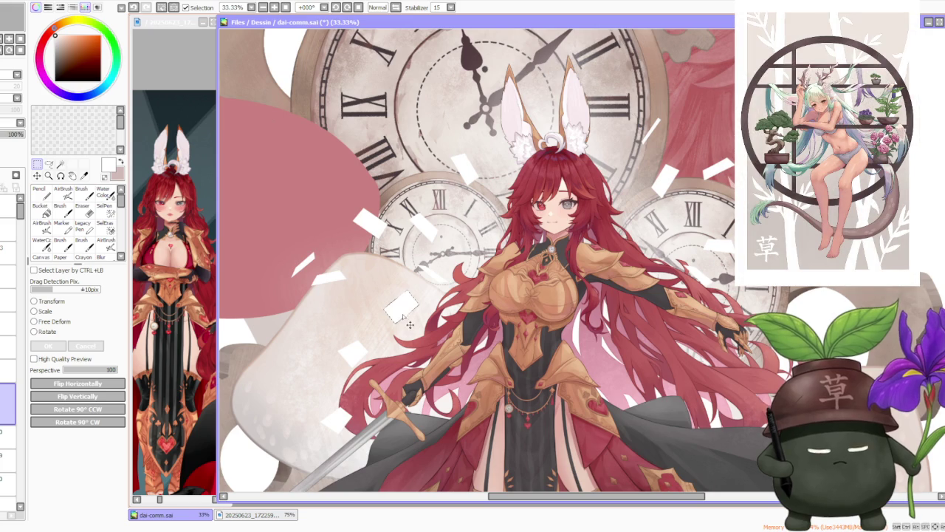
pyautogui.click(48, 332)
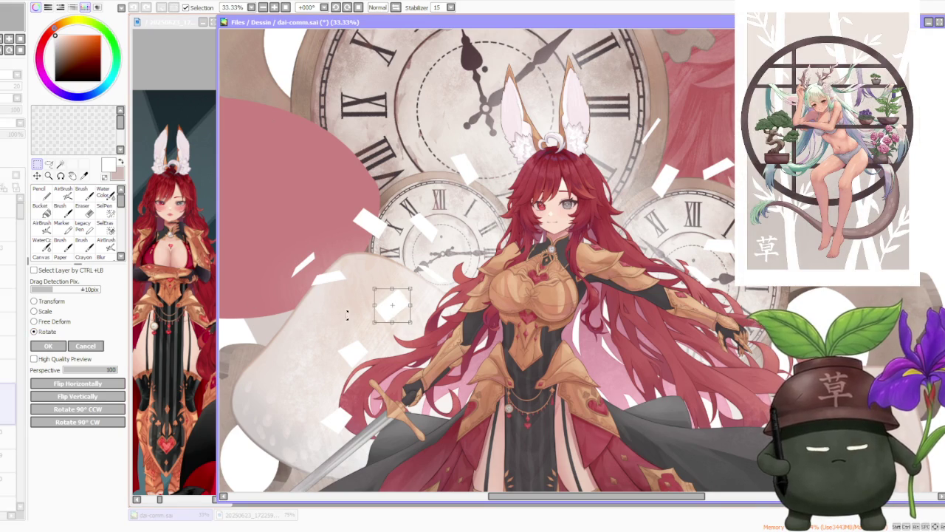
pyautogui.click(55, 321)
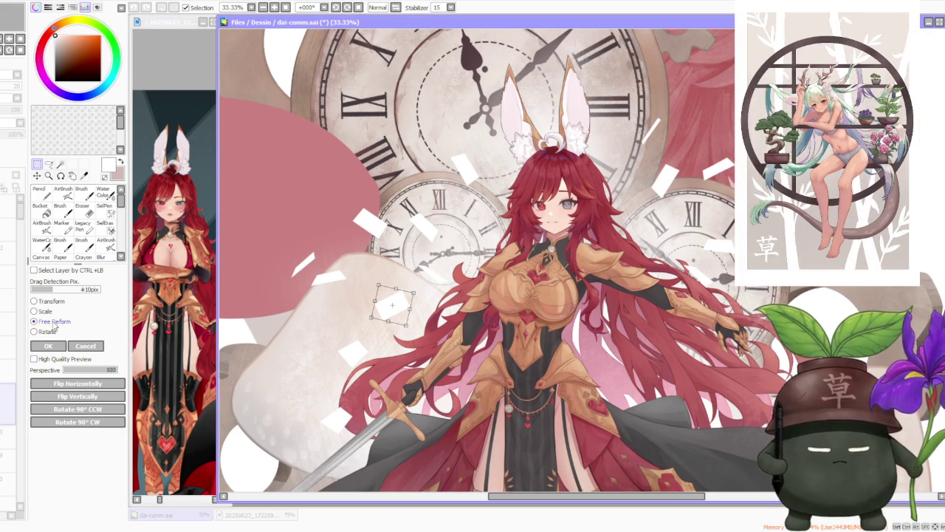
pyautogui.scroll(2, 364, 312)
pyautogui.moveTo(510, 252)
pyautogui.mouseDown()
pyautogui.moveTo(502, 260)
pyautogui.moveTo(516, 271)
pyautogui.mouseUp()
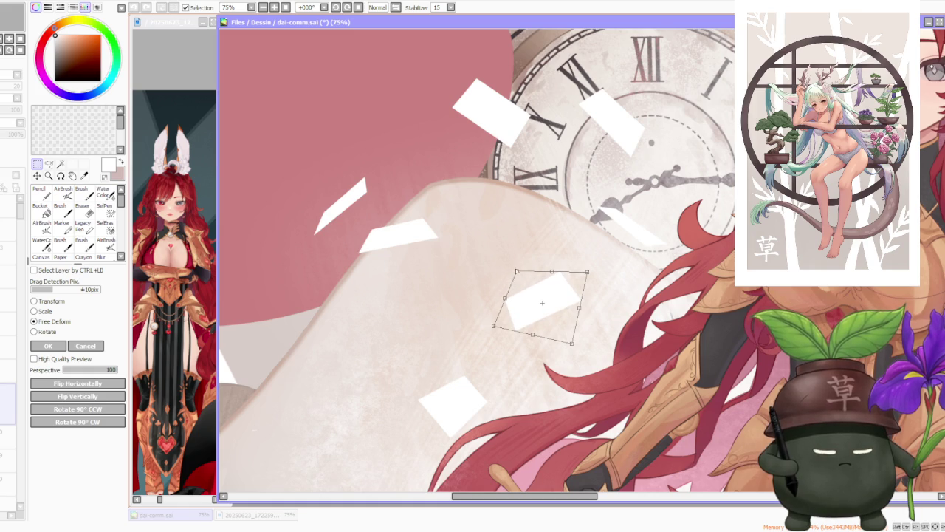
pyautogui.click(51, 350)
pyautogui.scroll(-7, 541, 270)
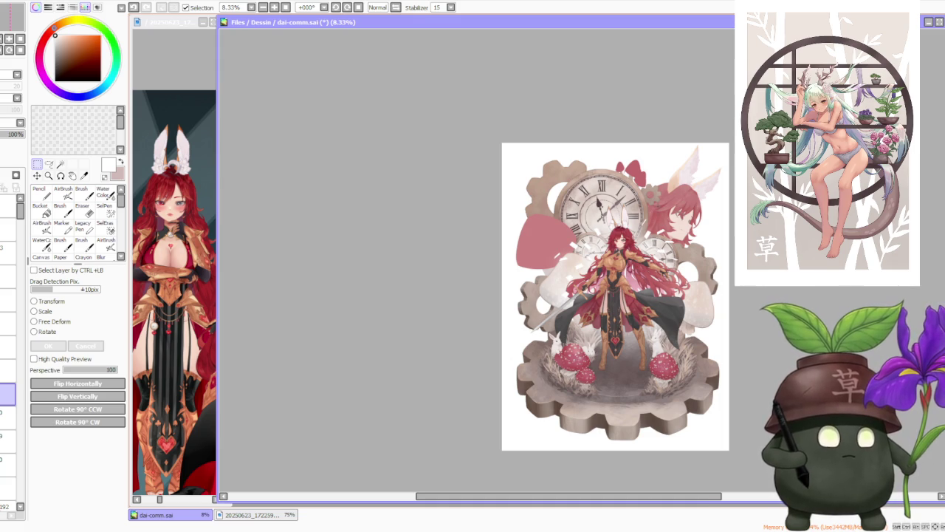
pyautogui.scroll(1, 656, 199)
pyautogui.scroll(1, 656, 199)
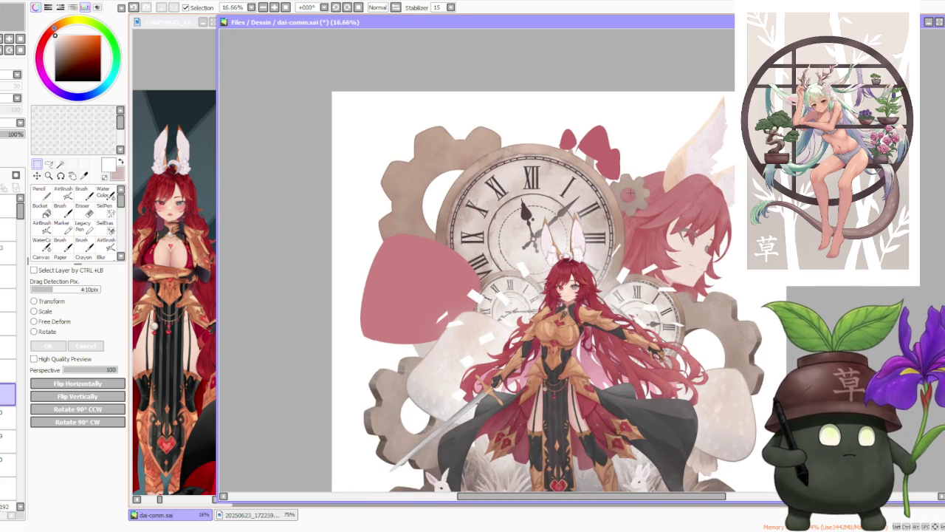
pyautogui.scroll(-1, 631, 192)
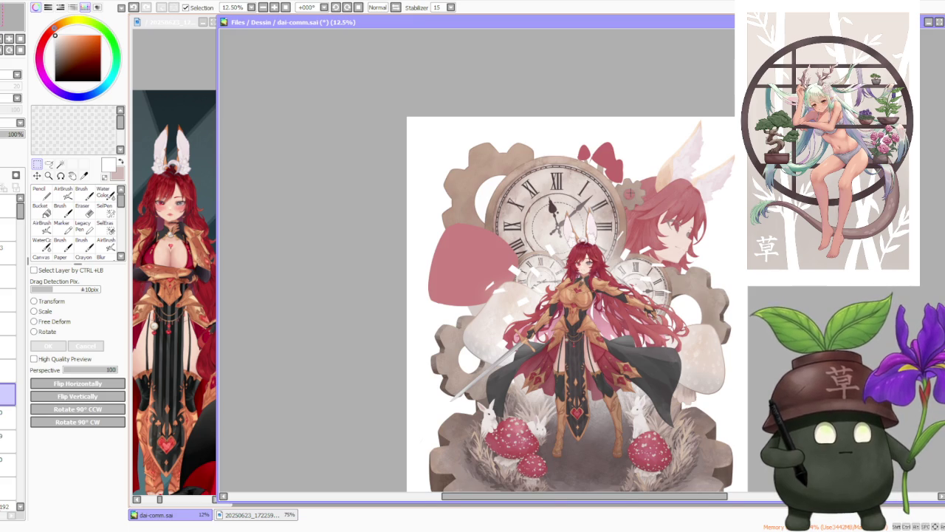
pyautogui.scroll(-1, 630, 194)
pyautogui.scroll(1, 705, 251)
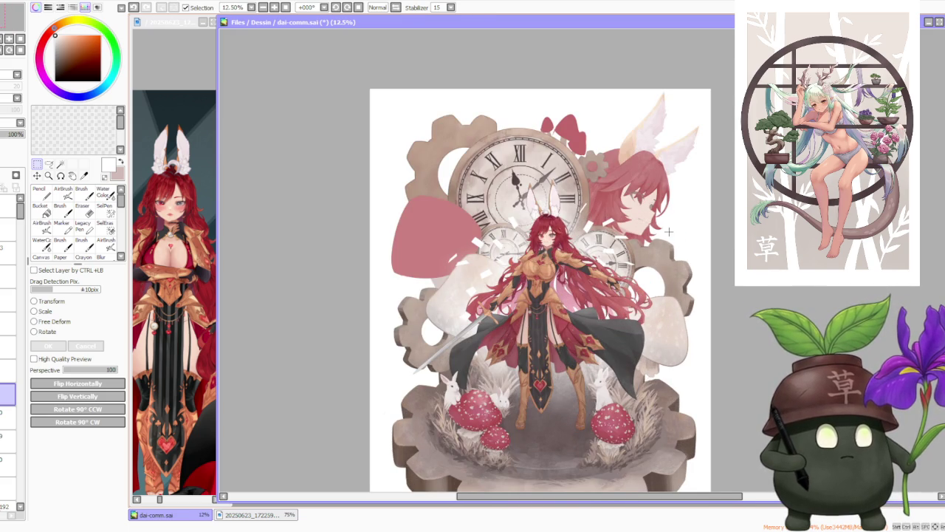
pyautogui.scroll(2, 565, 225)
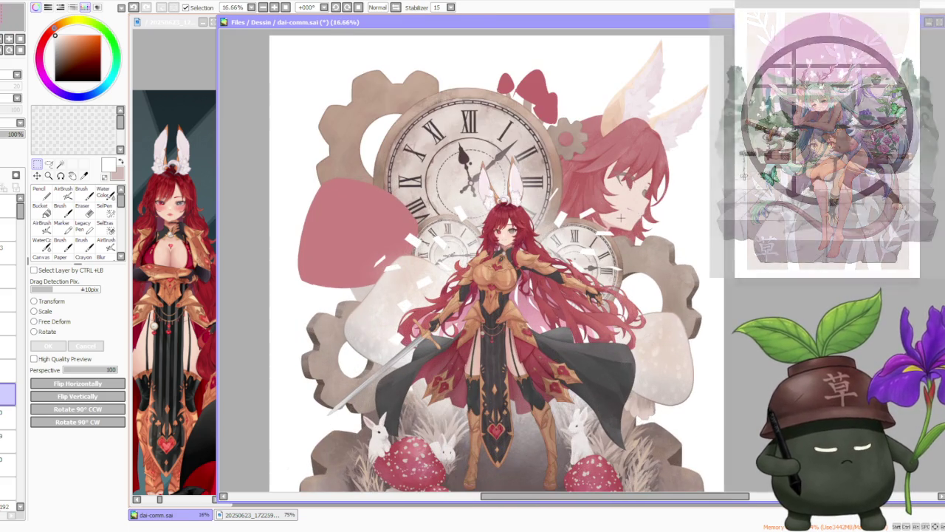
pyautogui.scroll(1, 457, 212)
pyautogui.scroll(-1, 443, 218)
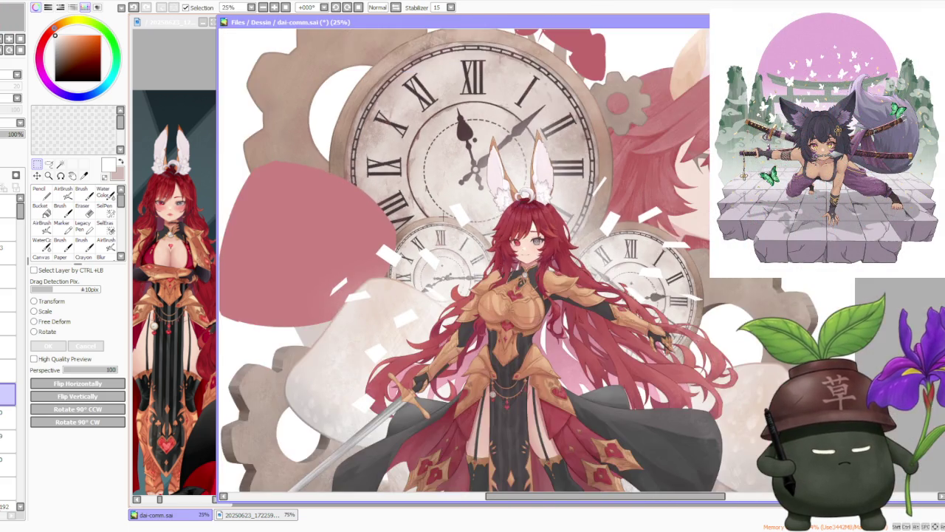
pyautogui.scroll(-1, 443, 216)
pyautogui.scroll(-2, 441, 231)
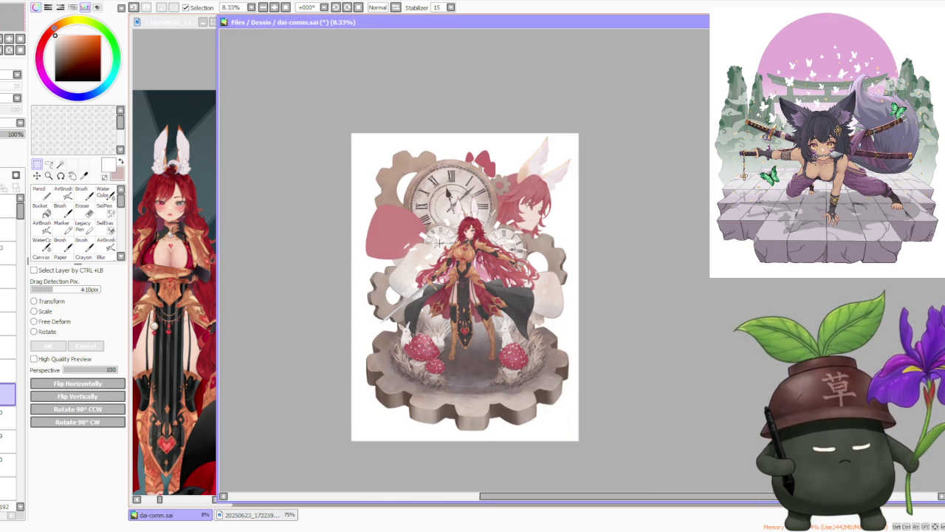
pyautogui.scroll(2, 427, 197)
pyautogui.scroll(1, 432, 277)
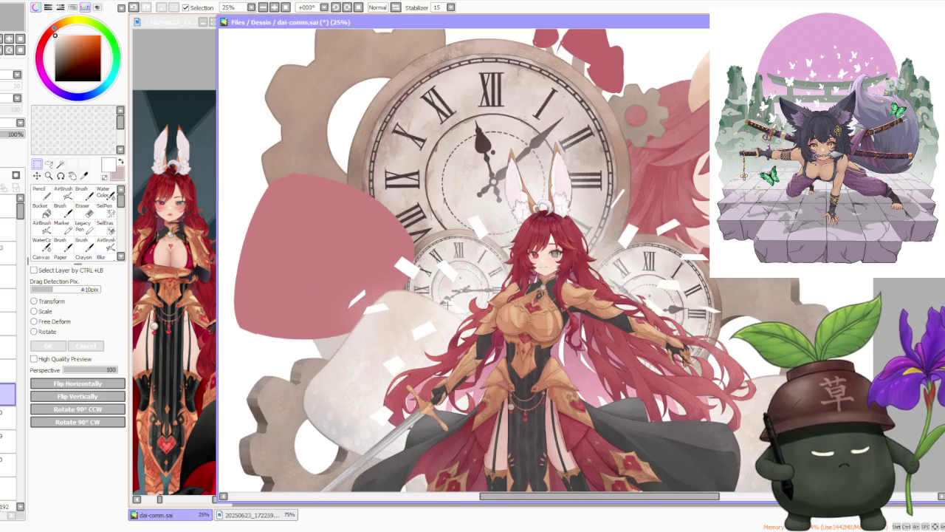
pyautogui.scroll(2, 432, 277)
pyautogui.scroll(-4, 443, 273)
pyautogui.scroll(-1, 477, 271)
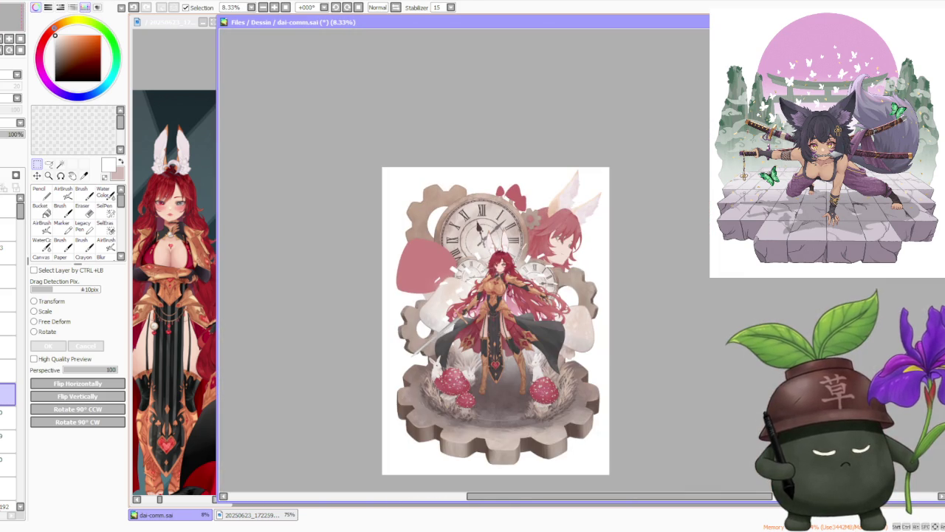
pyautogui.scroll(2, 517, 271)
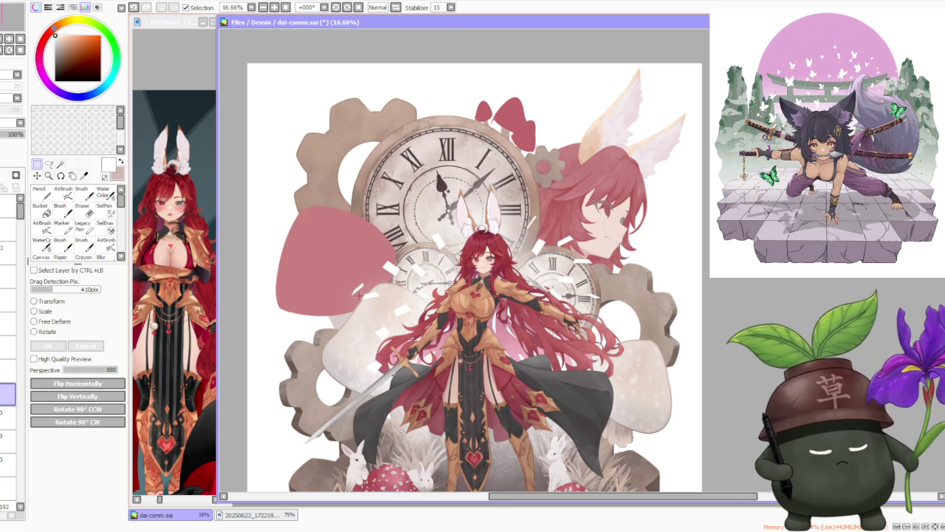
pyautogui.scroll(-2, 362, 287)
pyautogui.scroll(2, 376, 282)
pyautogui.scroll(1, 375, 282)
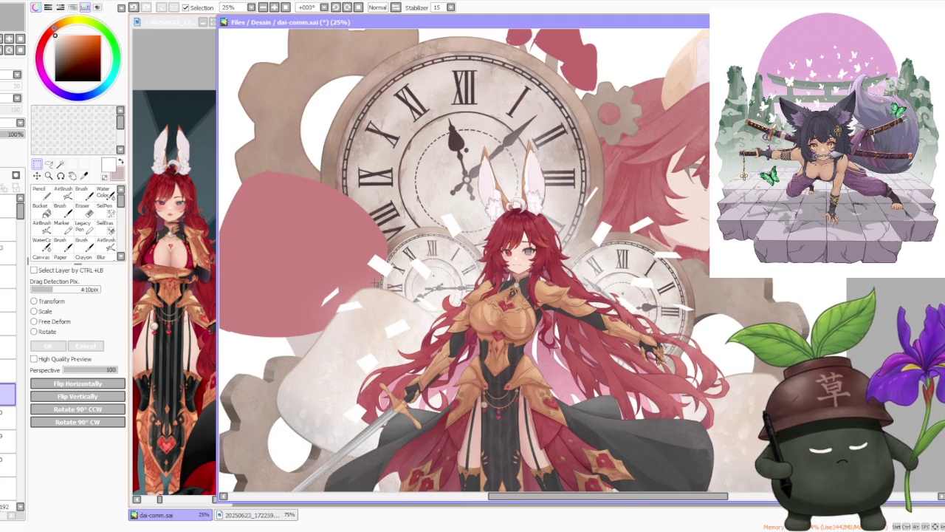
pyautogui.scroll(-3, 375, 282)
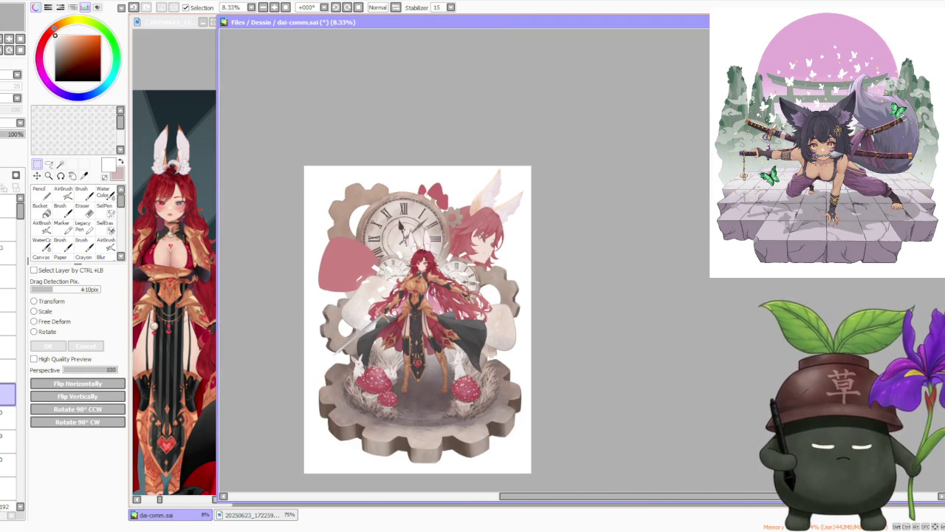
pyautogui.scroll(1, 440, 253)
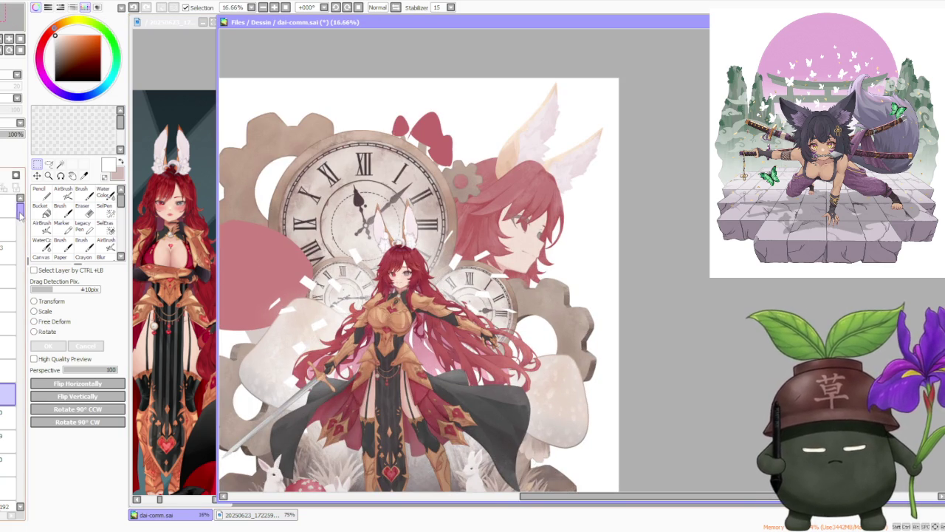
# Select a small fragment left of the knight, rotate it, shift it down-right and apply.
pyautogui.moveTo(14, 361); pyautogui.dragTo(12, 499)
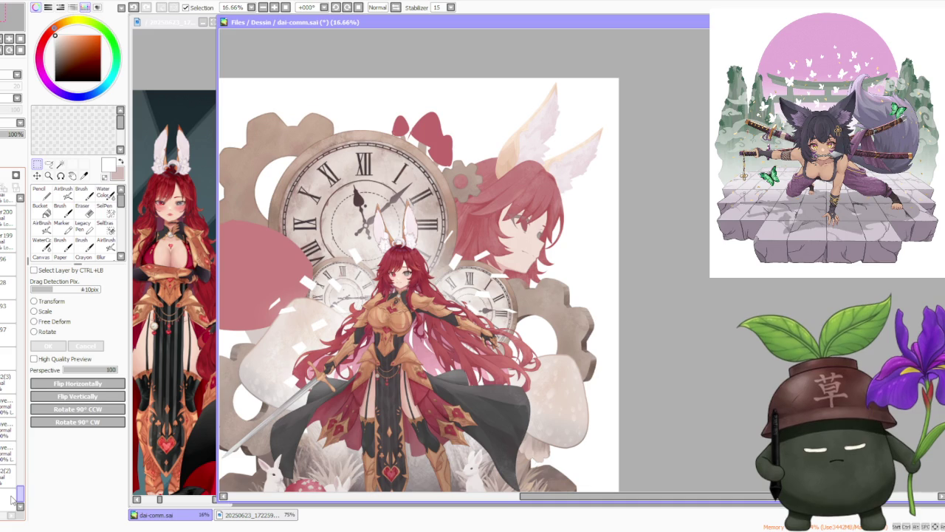
pyautogui.moveTo(12, 500); pyautogui.dragTo(14, 378)
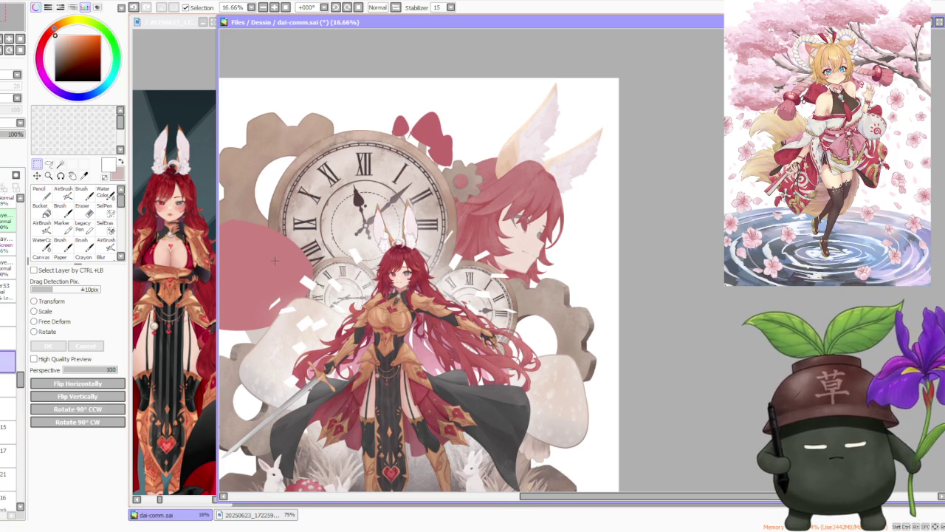
pyautogui.moveTo(274, 273); pyautogui.dragTo(338, 362)
pyautogui.click(47, 332)
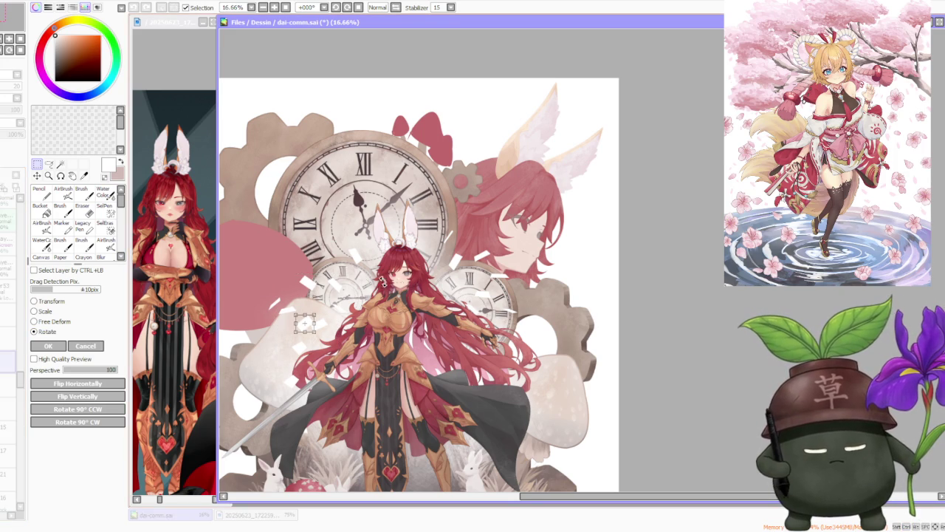
pyautogui.moveTo(315, 334); pyautogui.dragTo(343, 349)
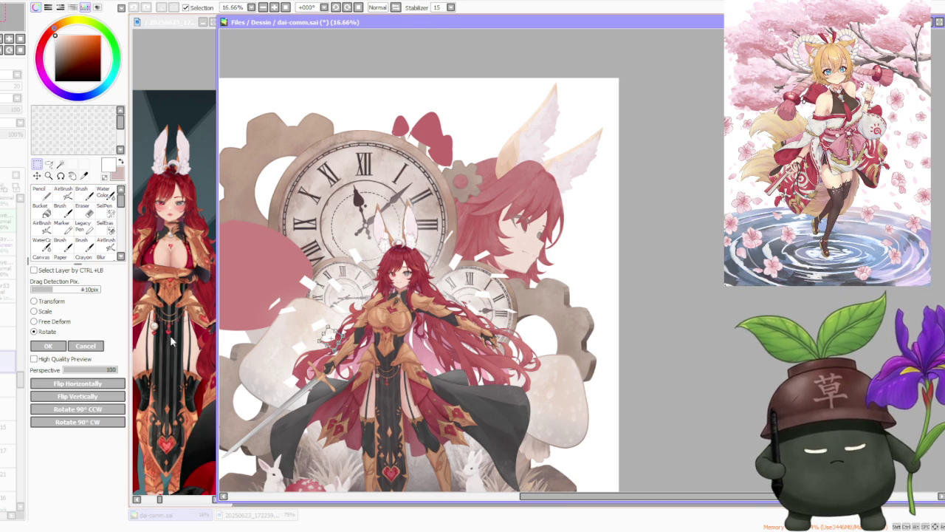
pyautogui.click(46, 346)
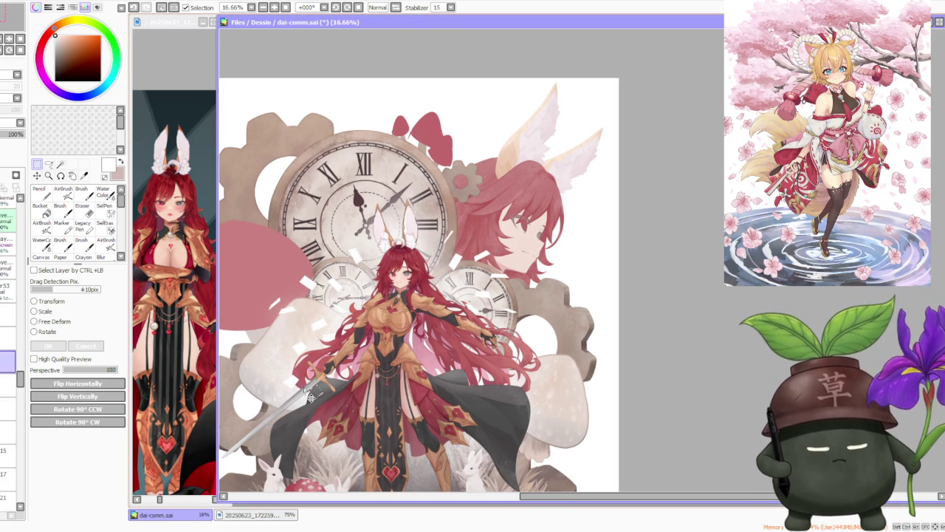
# Add a second fragment's layer and apply a rotate transform to both fragments.
pyautogui.keyDown('shift'); pyautogui.click(12, 383); pyautogui.keyUp('shift')
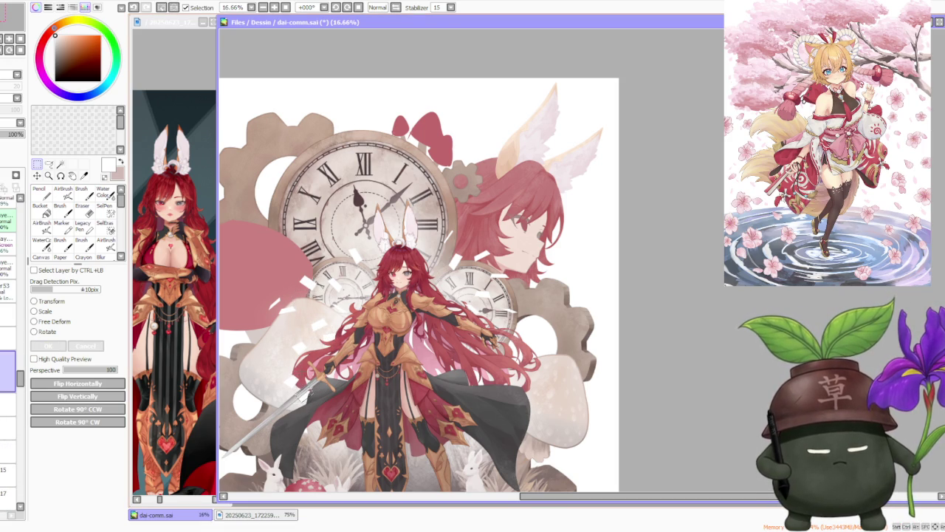
pyautogui.click(43, 332)
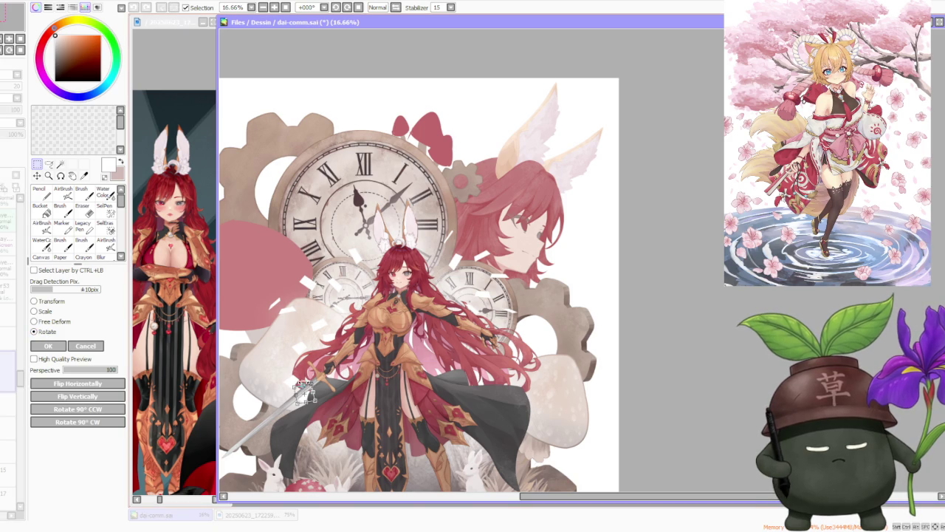
pyautogui.click(48, 345)
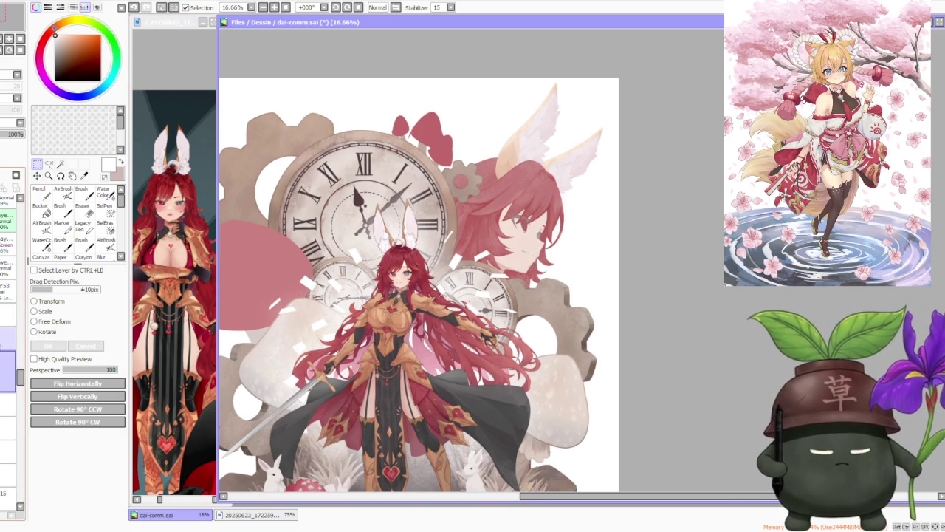
pyautogui.hotkey('ctrl', 'shift', 't')
# Apply the pending free deformation and start transforming the fragment beside the shoulder on its layer.
pyautogui.scroll(2, 447, 303)
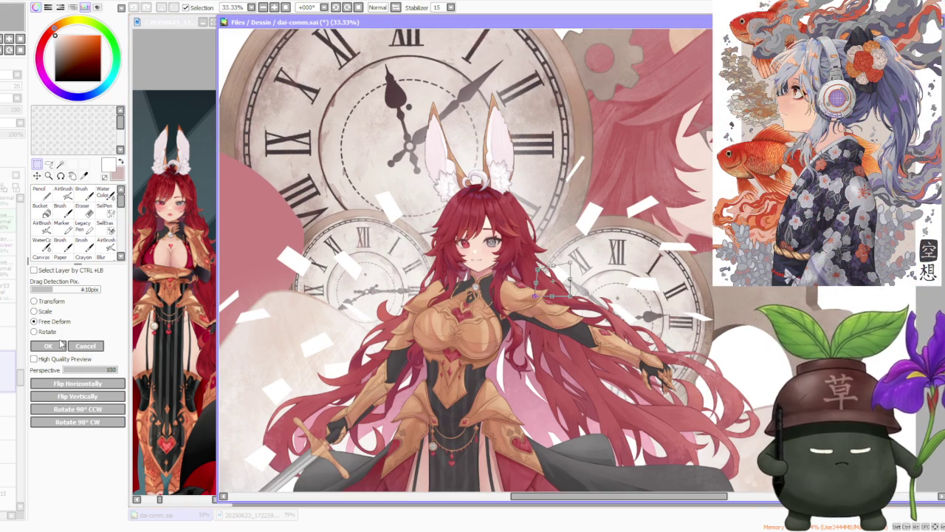
pyautogui.press('Return')
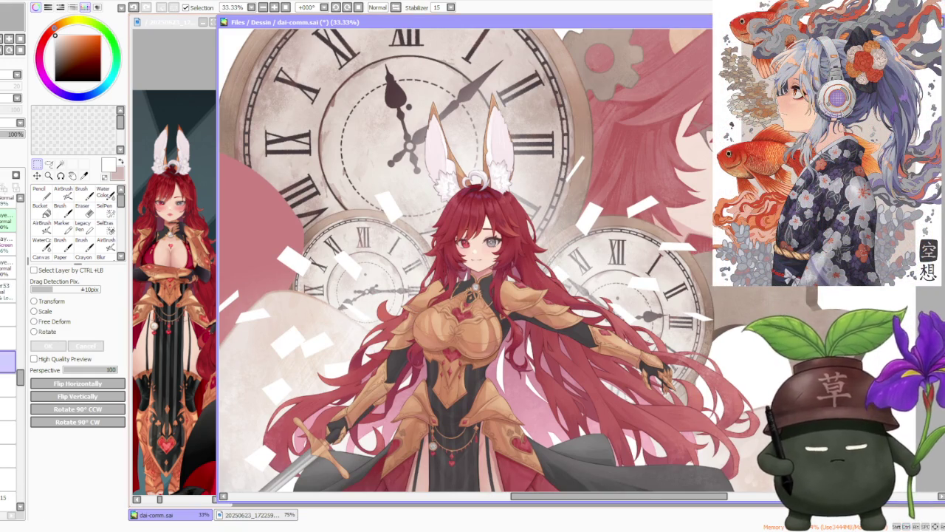
pyautogui.keyDown('ctrl'); pyautogui.click(429, 305); pyautogui.keyUp('ctrl')
pyautogui.click(46, 333)
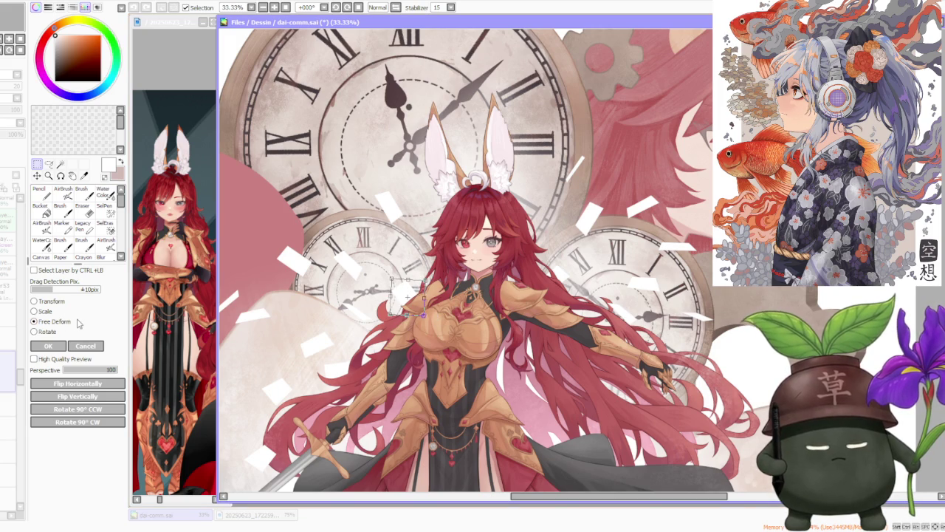
# Skew that fragment by pulling a corner down, then apply the new shape.
pyautogui.scroll(3, 352, 260)
pyautogui.moveTo(509, 318)
pyautogui.mouseDown()
pyautogui.moveTo(474, 326)
pyautogui.moveTo(517, 330)
pyautogui.moveTo(510, 327)
pyautogui.mouseUp()
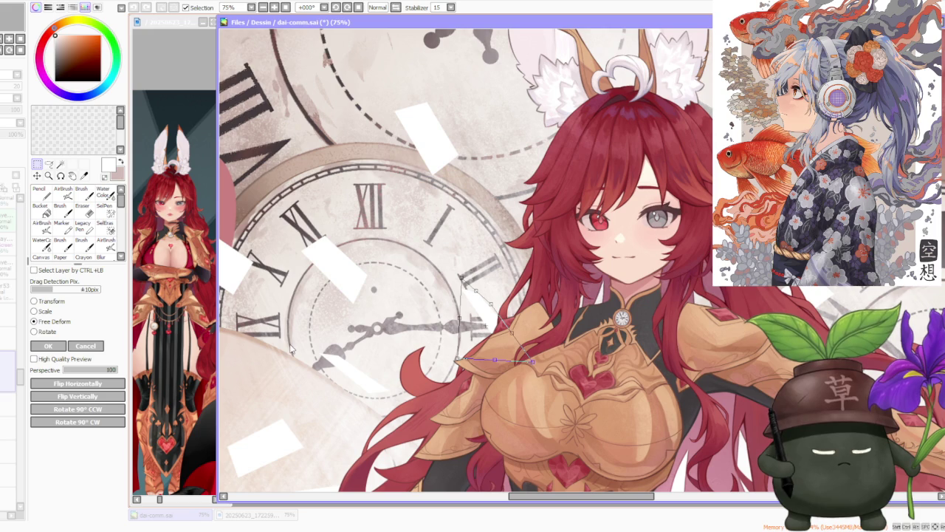
pyautogui.click(48, 346)
pyautogui.scroll(-4, 541, 286)
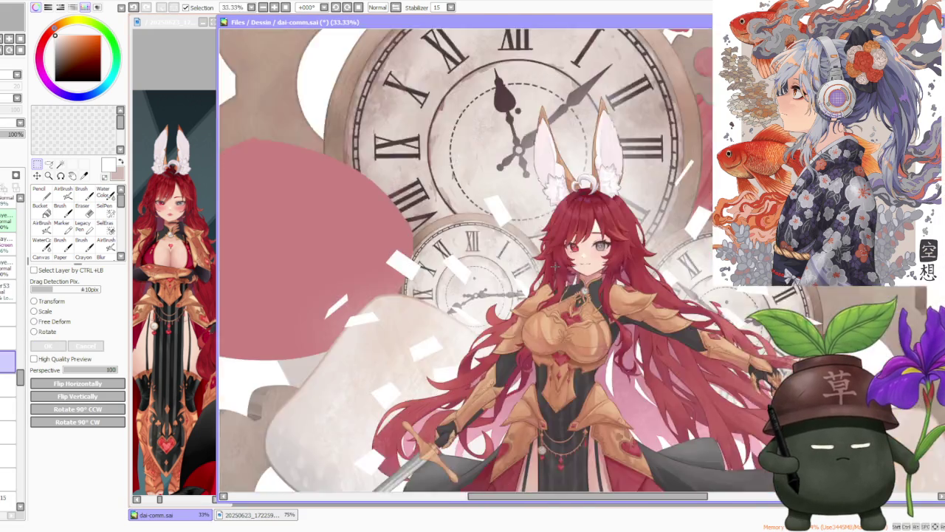
pyautogui.scroll(-1, 541, 285)
pyautogui.scroll(-1, 737, 227)
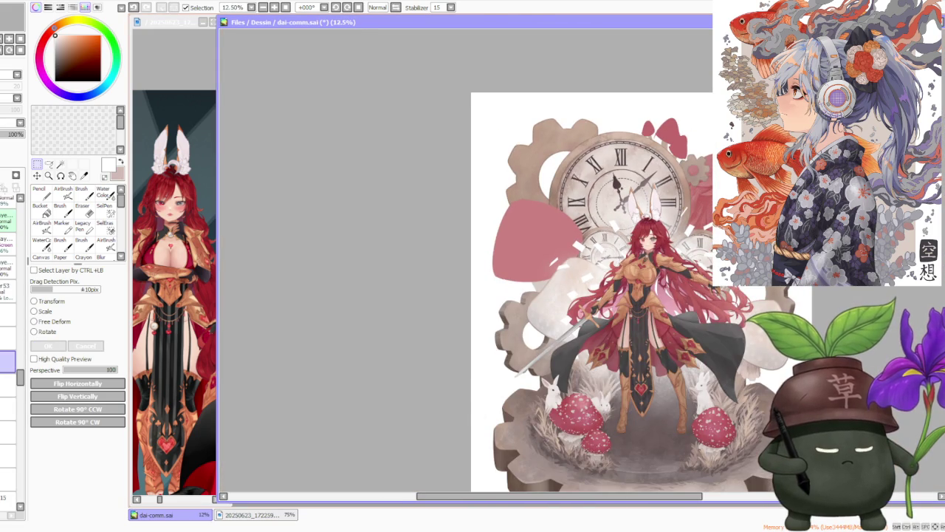
# Mirror the canvas view to check the composition, then flip it back to normal.
pyautogui.scroll(1, 812, 218)
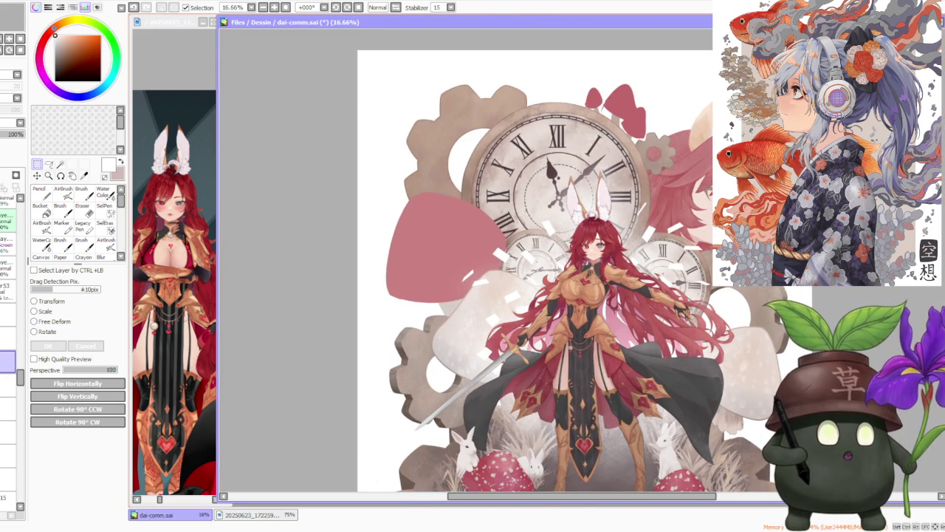
pyautogui.scroll(-1, 741, 171)
pyautogui.scroll(1, 798, 196)
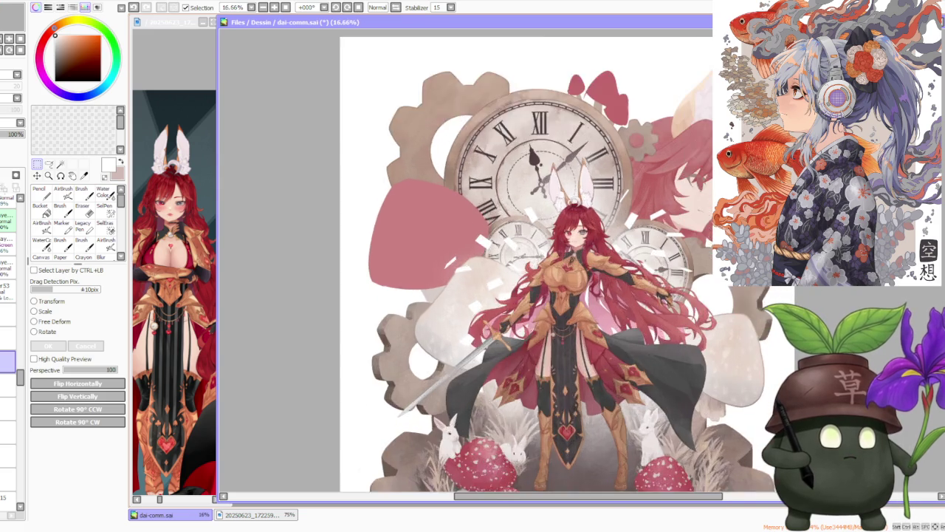
pyautogui.scroll(1, 798, 196)
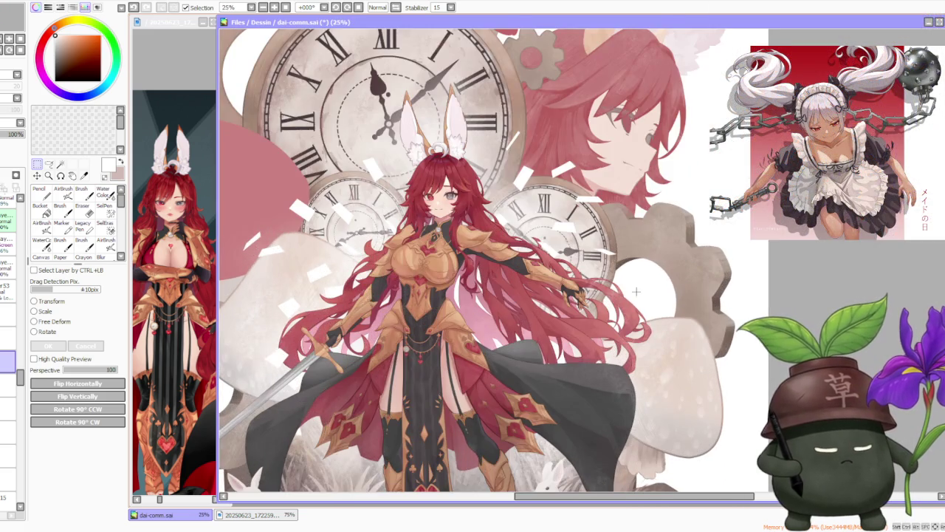
pyautogui.scroll(-2, 636, 292)
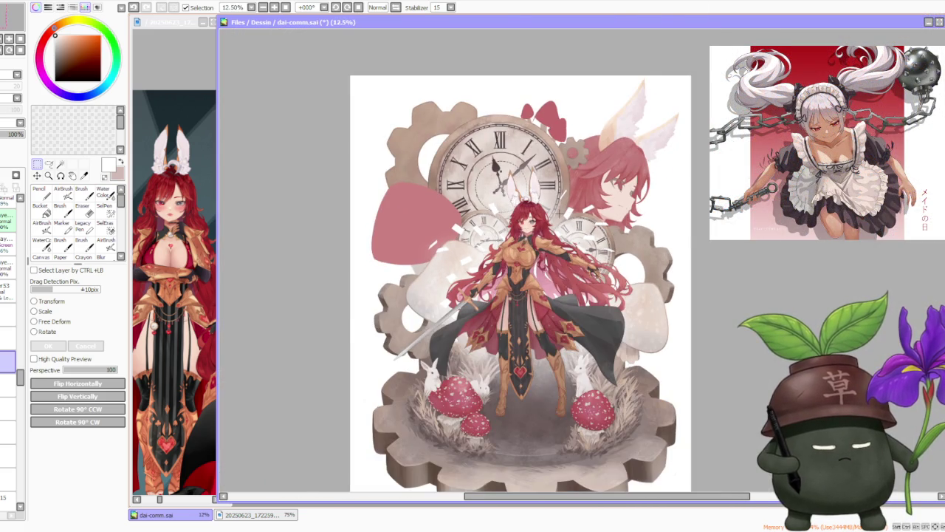
pyautogui.scroll(1, 557, 251)
pyautogui.scroll(-1, 547, 248)
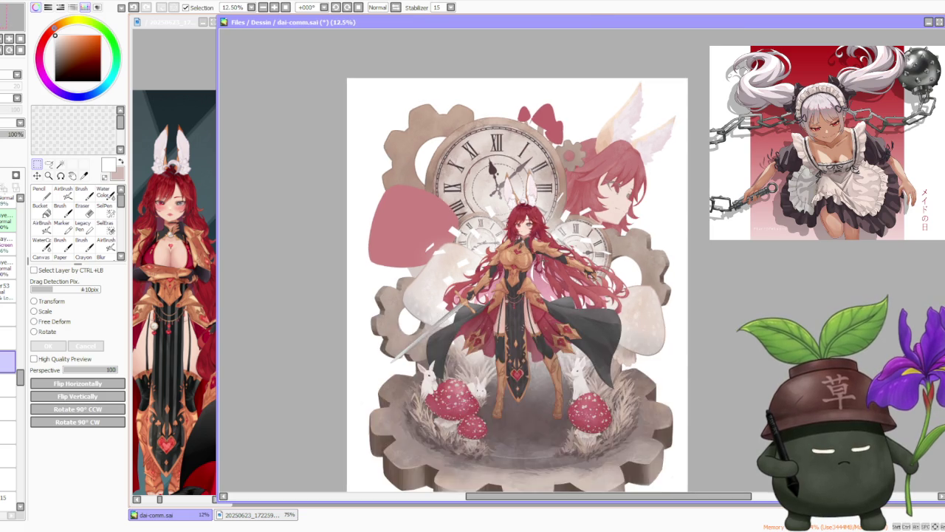
pyautogui.scroll(-1, 547, 249)
pyautogui.scroll(3, 456, 124)
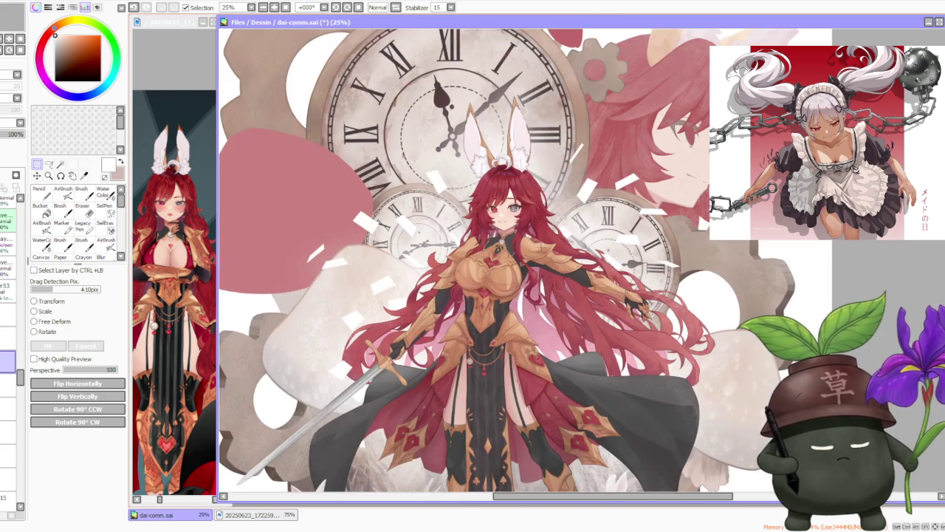
pyautogui.scroll(-2, 503, 226)
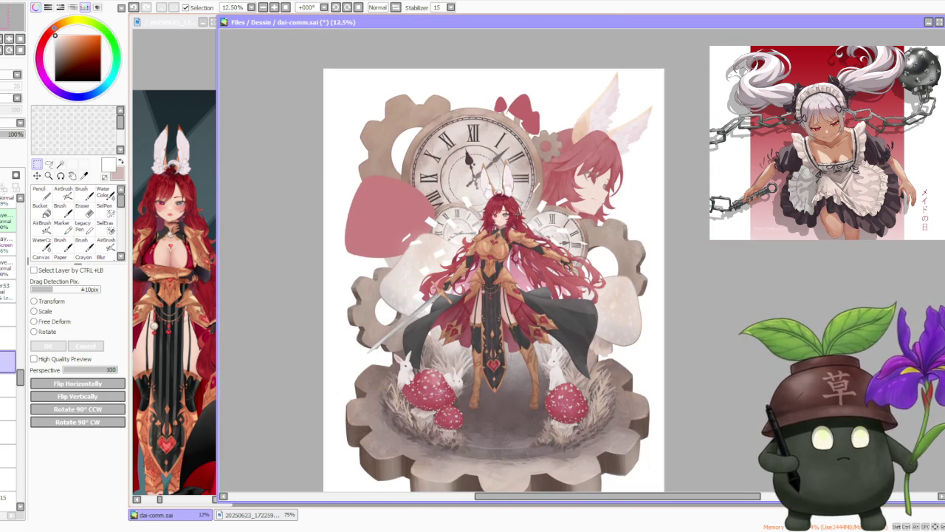
pyautogui.scroll(1, 616, 288)
pyautogui.scroll(1, 616, 287)
pyautogui.scroll(1, 617, 287)
pyautogui.scroll(-3, 621, 268)
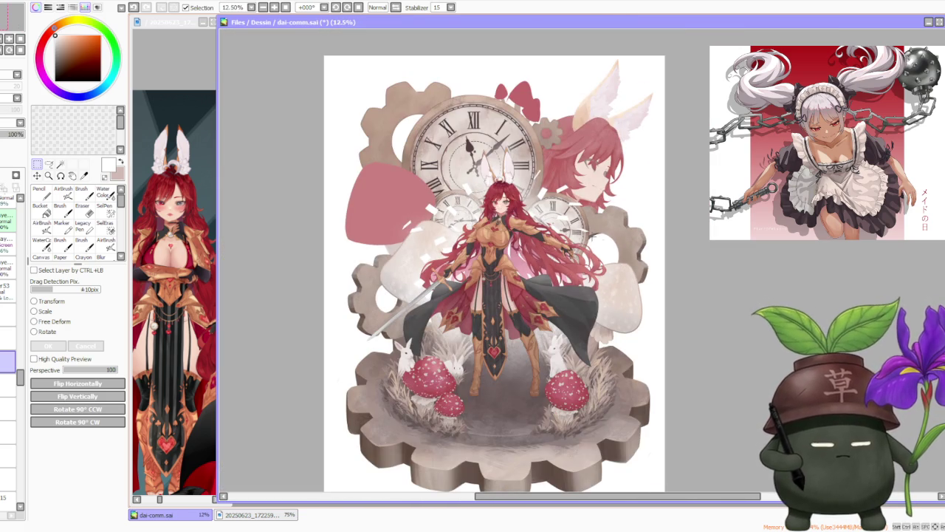
pyautogui.click(396, 7)
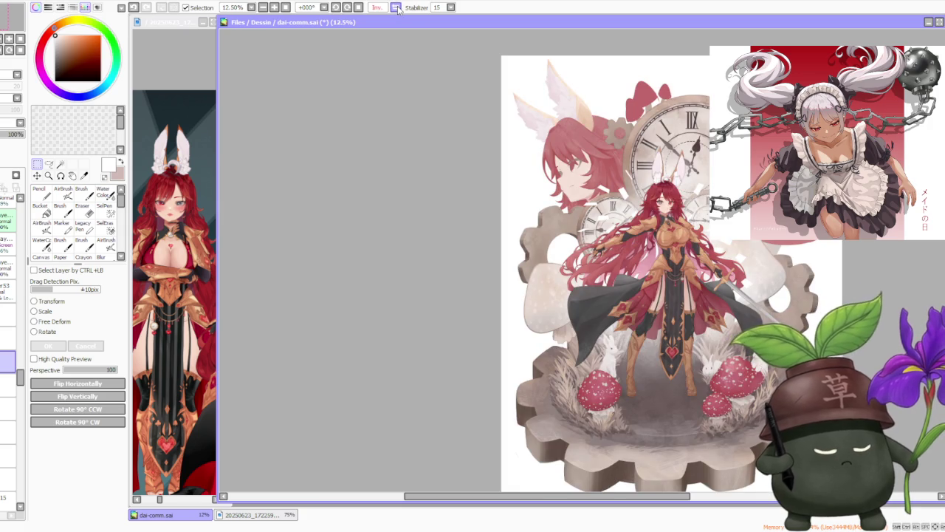
pyautogui.click(397, 8)
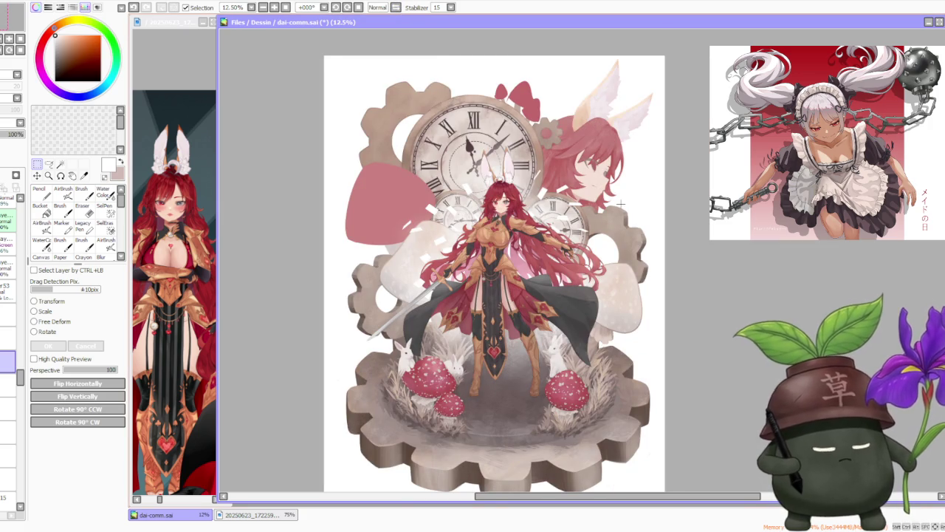
# Zoom the view back in on the mushroom area left of the knight.
pyautogui.scroll(1, 619, 219)
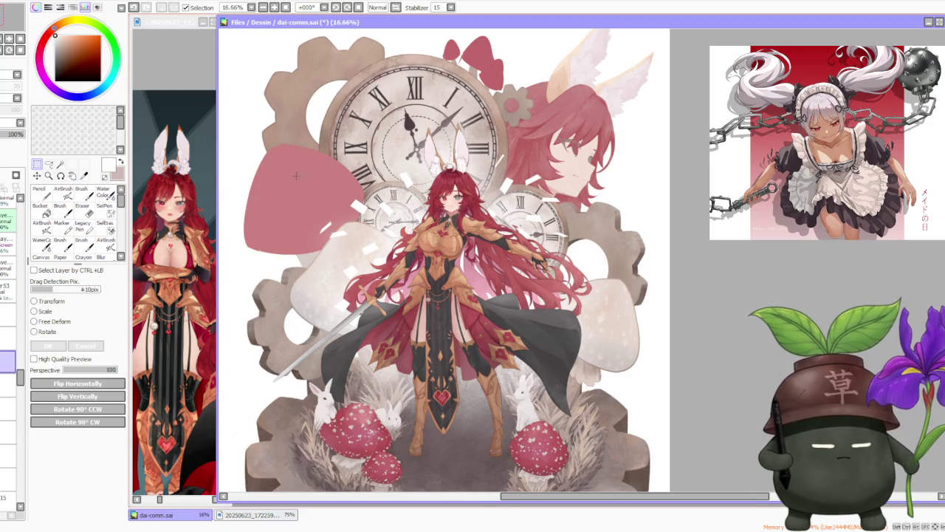
pyautogui.scroll(-2, 443, 259)
pyautogui.hotkey('ctrl', '+')
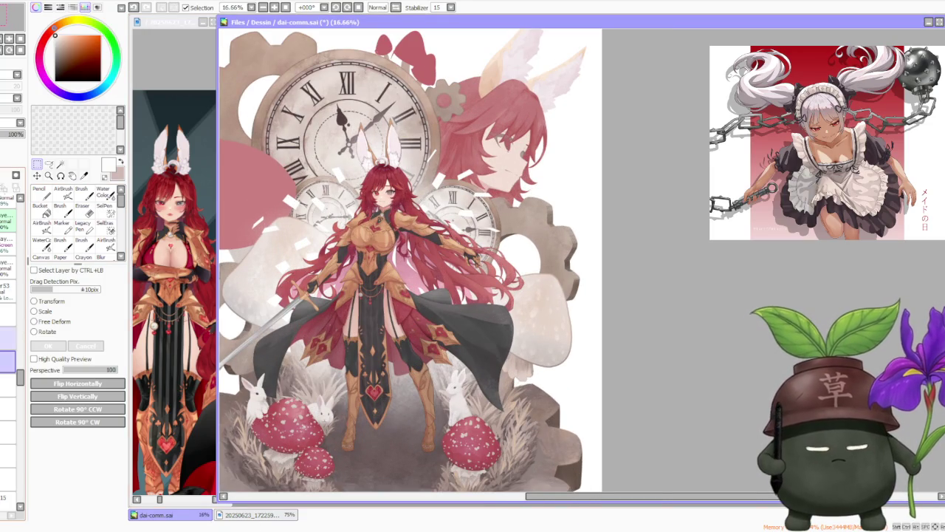
pyautogui.moveTo(21, 378)
pyautogui.mouseDown()
pyautogui.moveTo(21, 233)
pyautogui.moveTo(12, 217)
pyautogui.mouseUp()
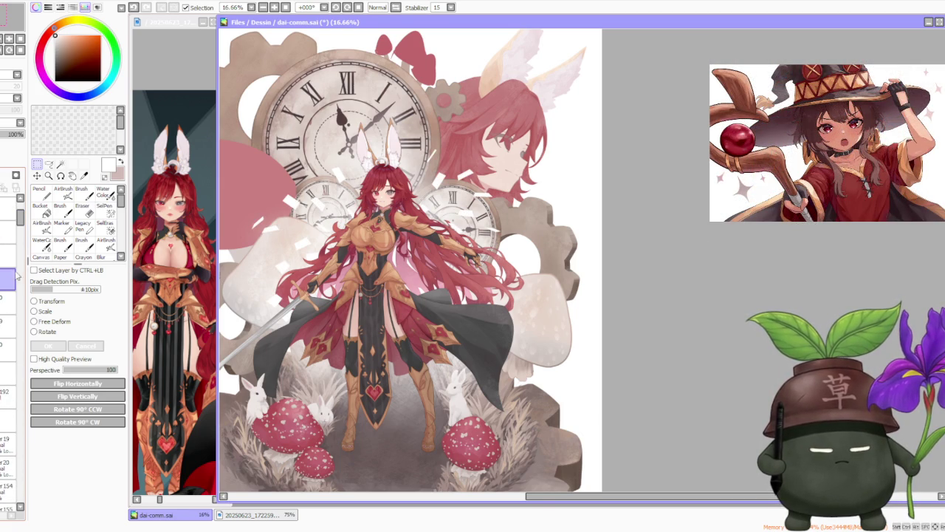
pyautogui.scroll(-1, 267, 223)
pyautogui.scroll(-2, 302, 211)
pyautogui.scroll(3, 303, 211)
pyautogui.scroll(2, 312, 213)
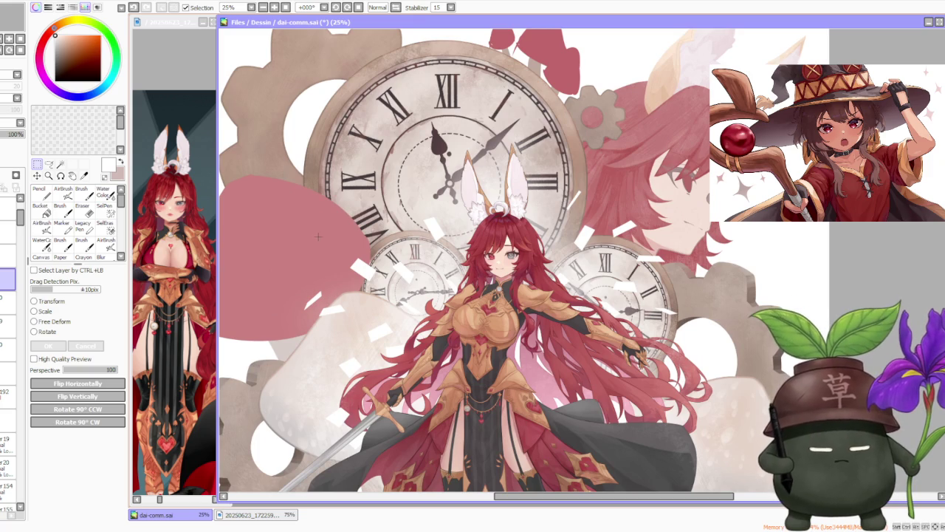
pyautogui.scroll(-2, 373, 244)
pyautogui.scroll(1, 369, 250)
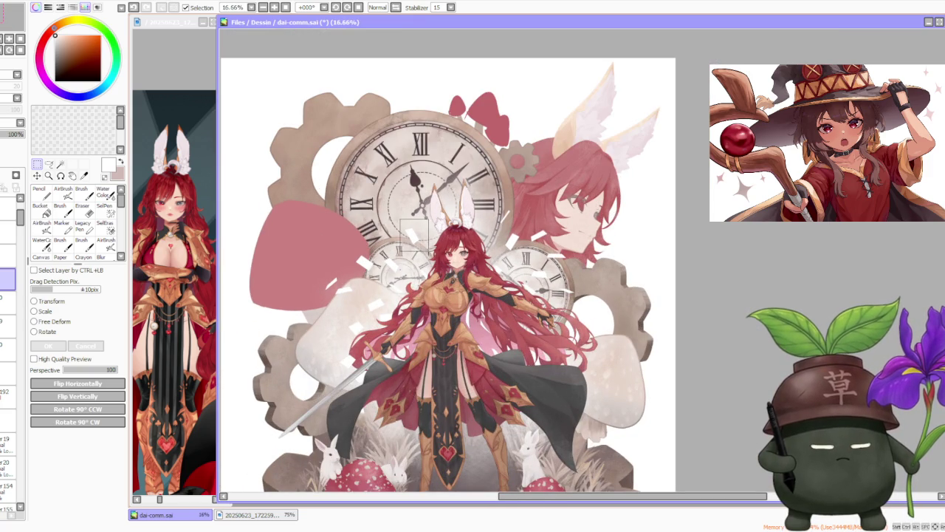
# Move a white paper fragment onto the pink mushroom cap, nudging it further left and down.
pyautogui.moveTo(406, 221); pyautogui.dragTo(429, 255)
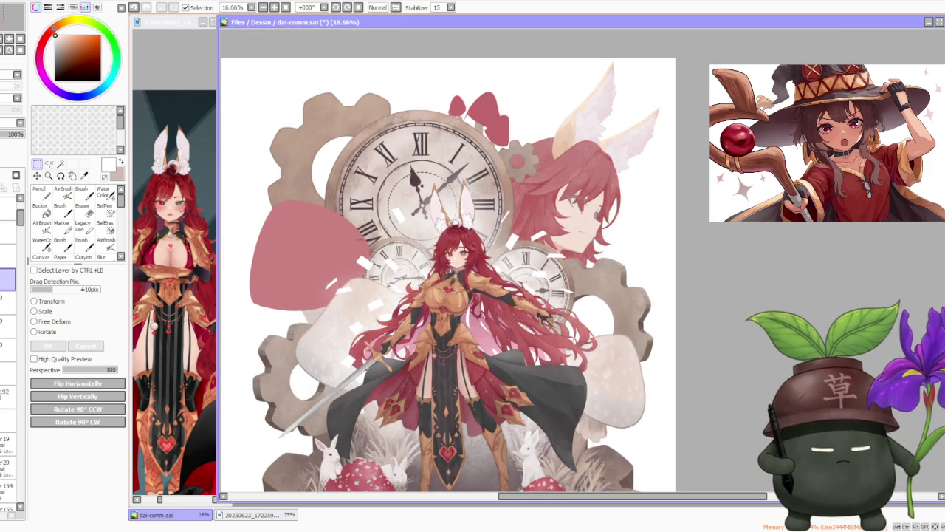
pyautogui.moveTo(370, 275); pyautogui.dragTo(362, 260)
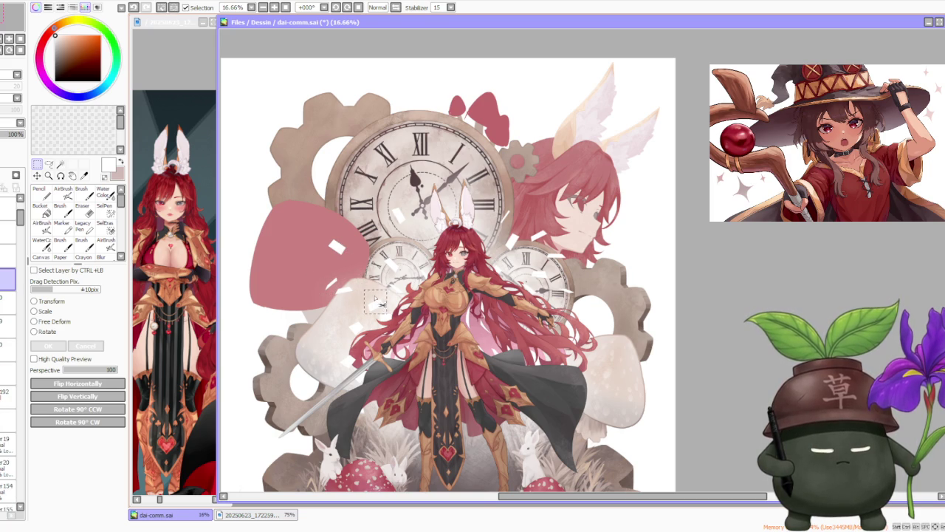
pyautogui.scroll(2, 377, 306)
pyautogui.moveTo(386, 306); pyautogui.dragTo(357, 315)
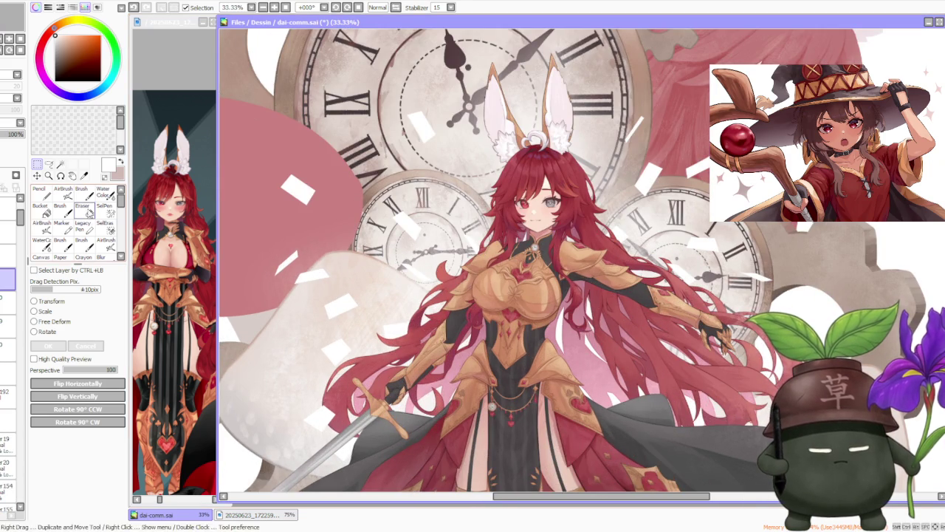
# Drop the previous move and lasso three new white paper fragments left of the knight.
pyautogui.hotkey('ctrl', 'd')
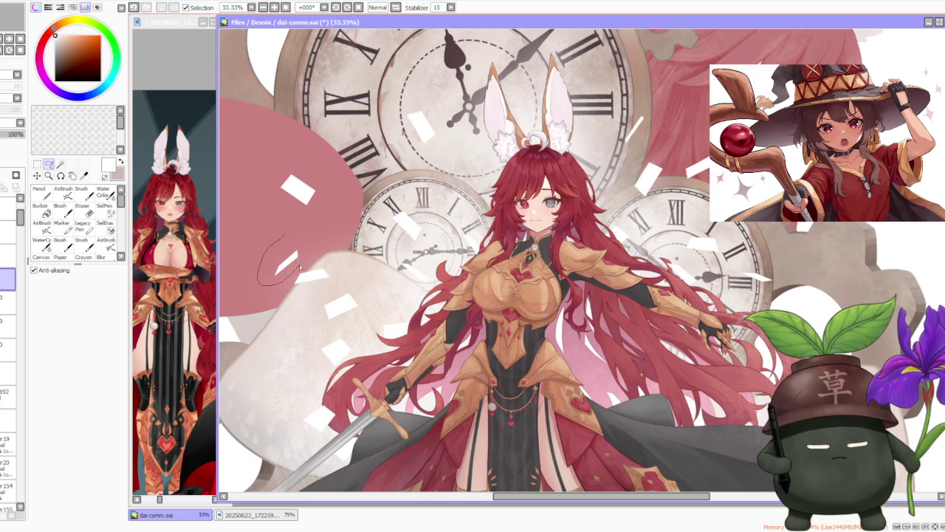
pyautogui.moveTo(297, 271); pyautogui.dragTo(230, 284)
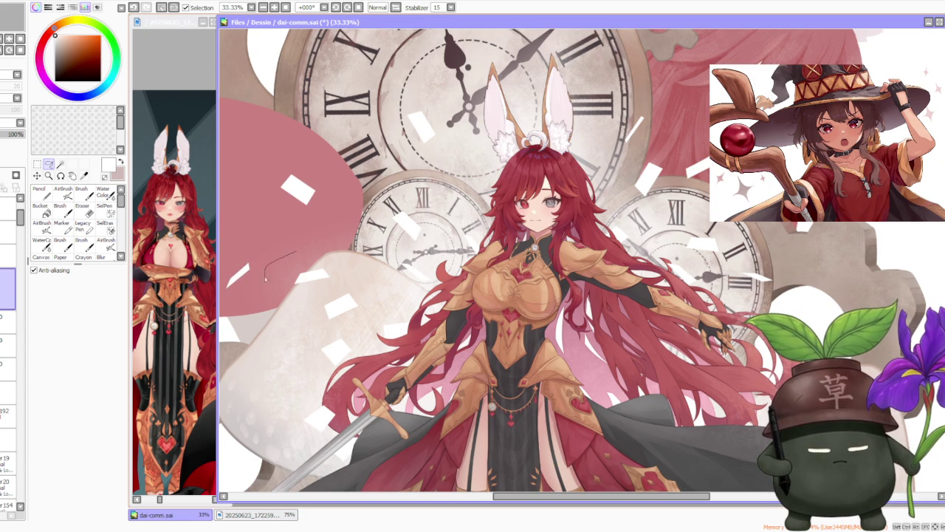
pyautogui.moveTo(328, 290); pyautogui.dragTo(295, 269)
pyautogui.moveTo(285, 334); pyautogui.dragTo(266, 347)
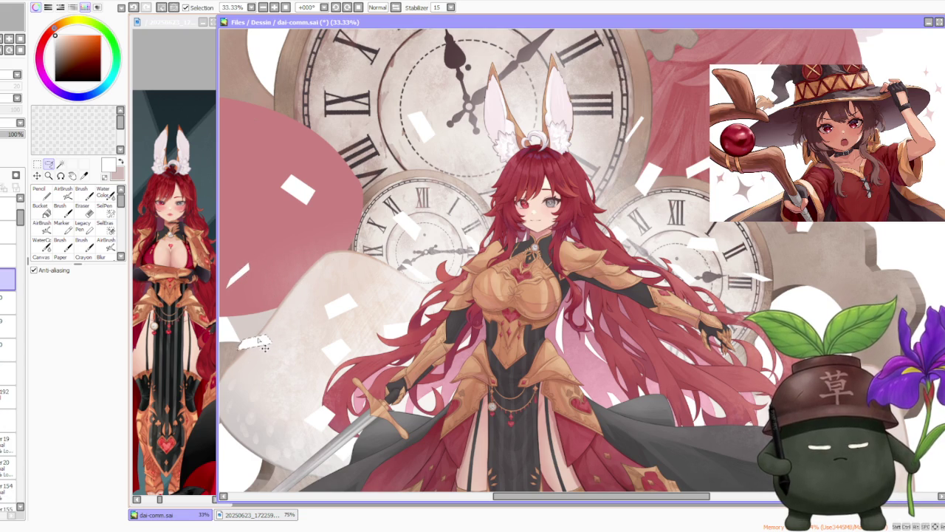
pyautogui.scroll(-2, 267, 347)
pyautogui.scroll(-1, 295, 332)
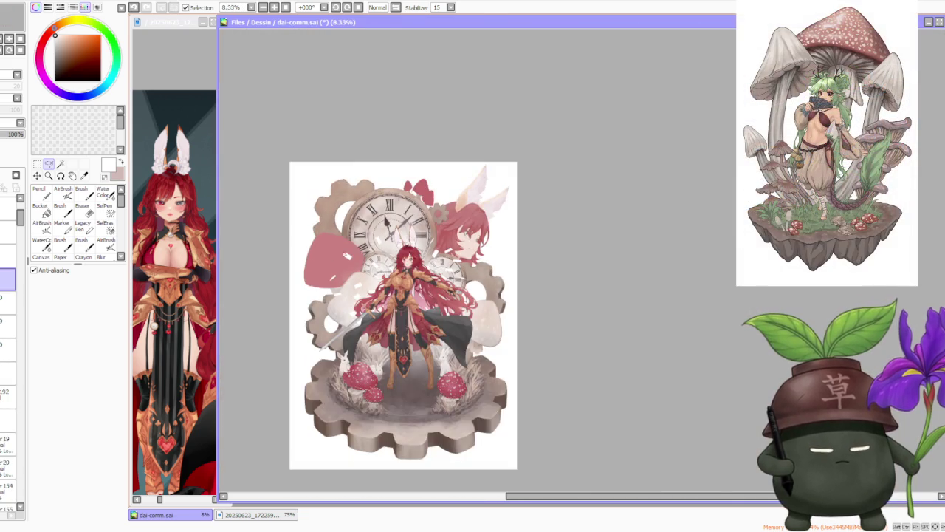
pyautogui.scroll(2, 330, 313)
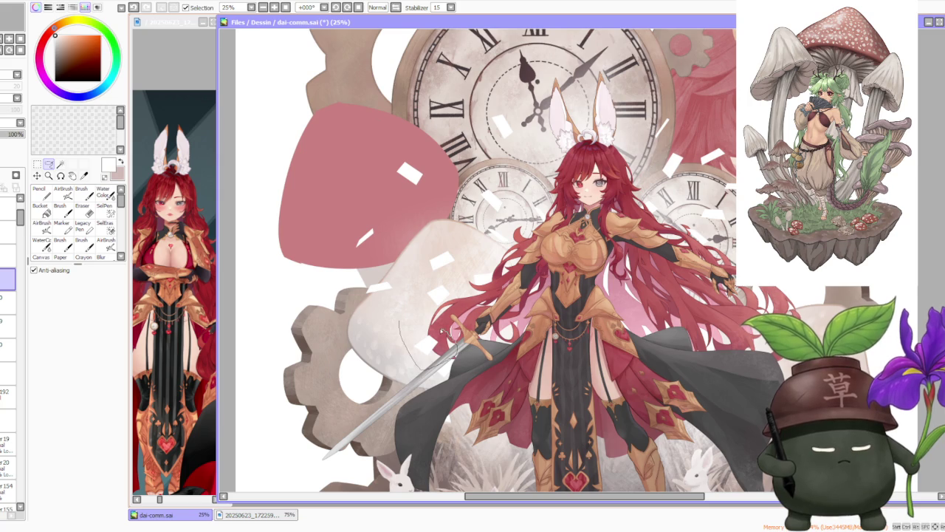
pyautogui.scroll(1, 444, 334)
# Add another fragment, shift the diamond shard up-right and another beside the sword, then deselect.
pyautogui.moveTo(369, 353); pyautogui.dragTo(395, 374)
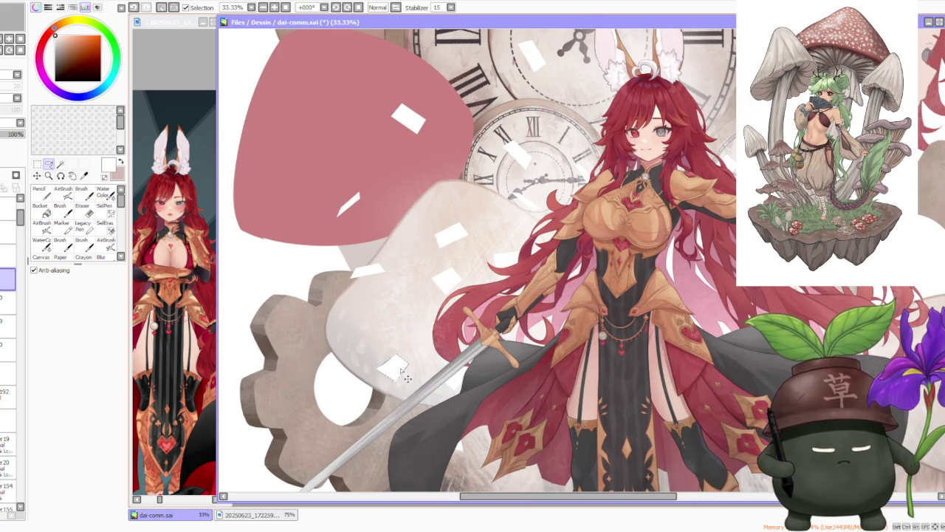
pyautogui.moveTo(398, 374); pyautogui.dragTo(443, 356)
pyautogui.moveTo(428, 259)
pyautogui.mouseDown()
pyautogui.moveTo(425, 303)
pyautogui.moveTo(374, 351)
pyautogui.moveTo(403, 399)
pyautogui.moveTo(412, 393)
pyautogui.moveTo(346, 325)
pyautogui.moveTo(359, 347)
pyautogui.mouseUp()
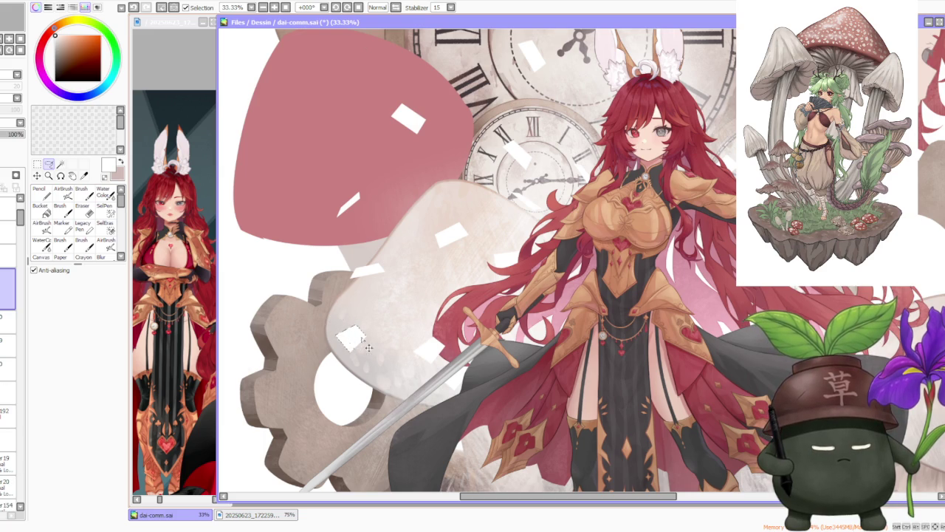
pyautogui.hotkey('ctrl', 'd')
# Try moving the fragment beside the small clock, undo it, and outline a new shape around that clock.
pyautogui.scroll(-4, 358, 347)
pyautogui.scroll(3, 525, 235)
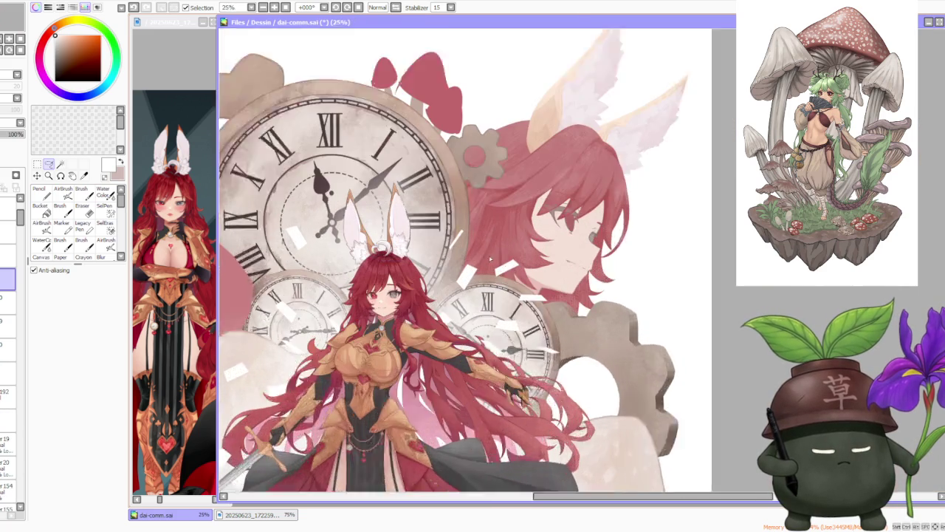
pyautogui.scroll(1, 524, 235)
pyautogui.moveTo(534, 293); pyautogui.dragTo(514, 321)
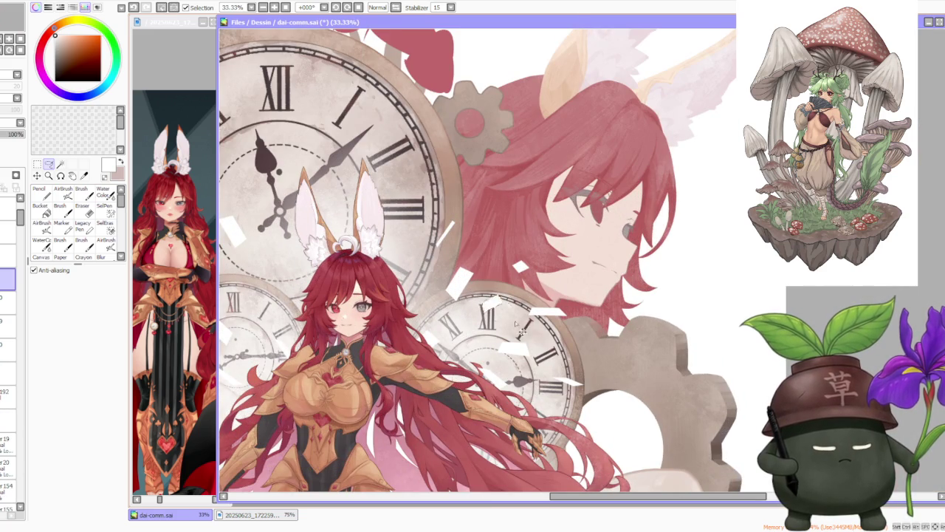
pyautogui.click(134, 8)
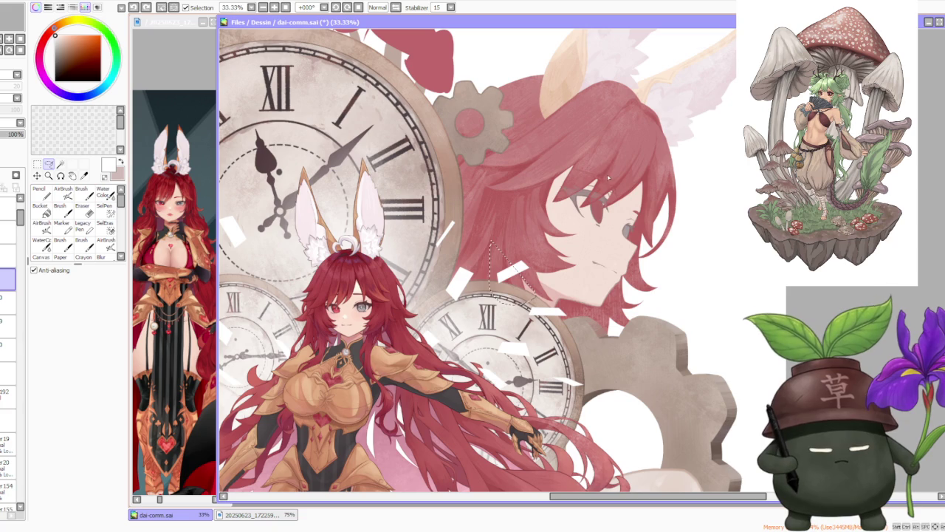
pyautogui.moveTo(517, 304)
pyautogui.mouseDown()
pyautogui.moveTo(584, 325)
pyautogui.moveTo(590, 353)
pyautogui.mouseUp()
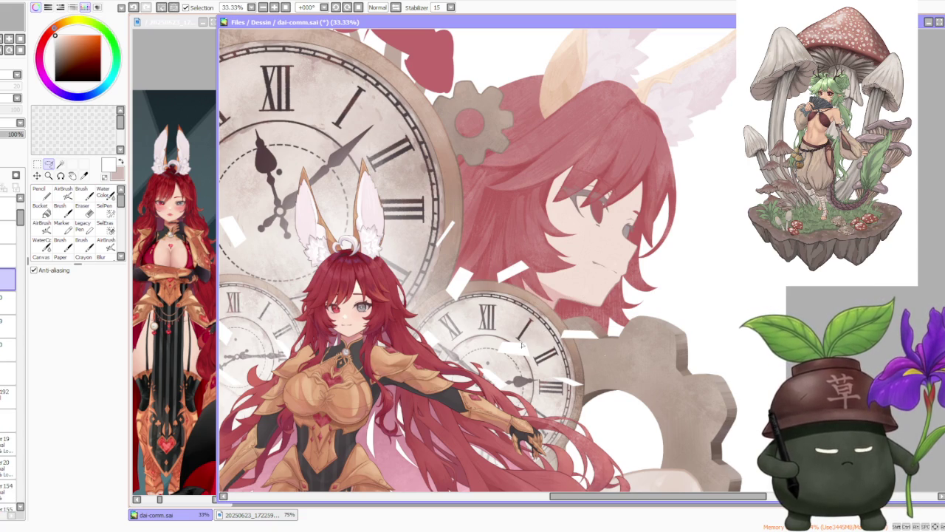
pyautogui.moveTo(512, 334)
pyautogui.mouseDown()
pyautogui.moveTo(524, 373)
pyautogui.moveTo(579, 390)
pyautogui.moveTo(569, 411)
pyautogui.moveTo(602, 461)
pyautogui.moveTo(575, 452)
pyautogui.mouseUp()
pyautogui.scroll(-3, 575, 452)
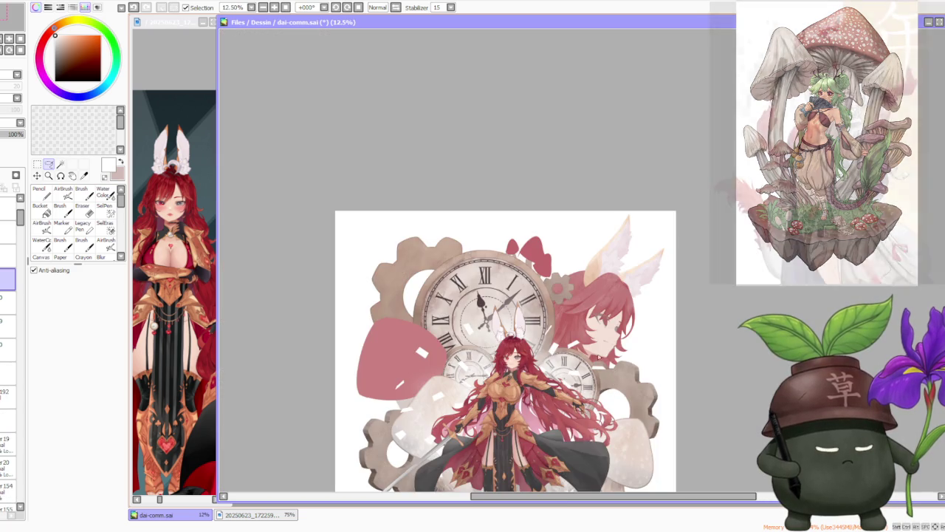
# Nudge the white fragment near the small clock up-left, then zoom out to view the whole illustration.
pyautogui.scroll(2, 547, 318)
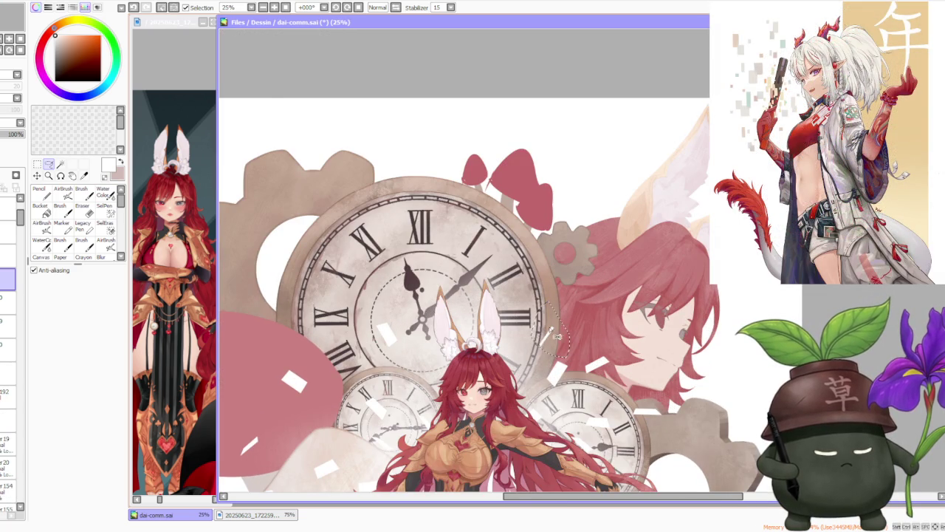
pyautogui.scroll(1, 565, 334)
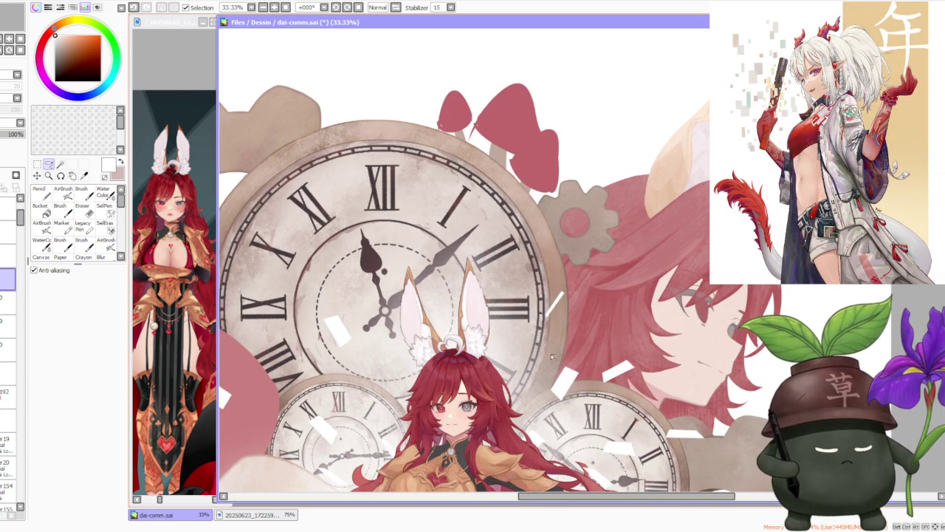
pyautogui.moveTo(555, 401); pyautogui.dragTo(537, 375)
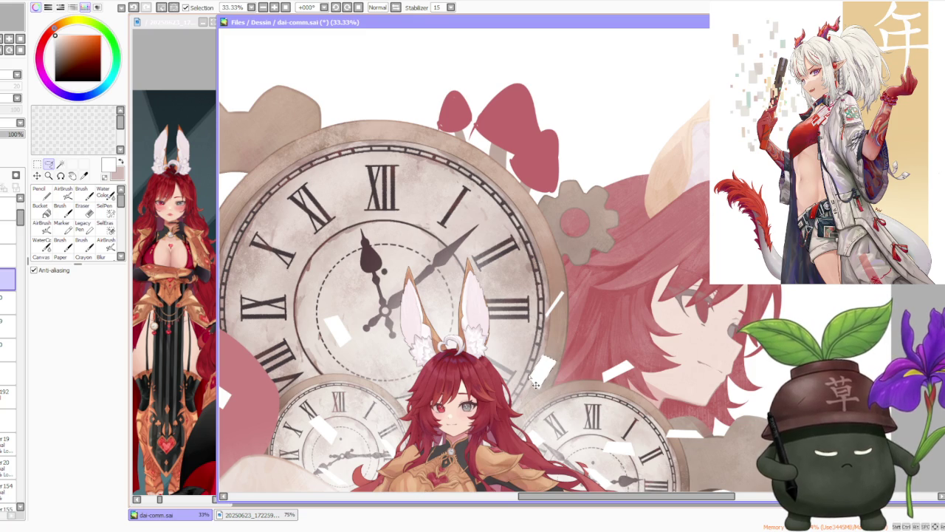
pyautogui.scroll(-3, 538, 376)
pyautogui.scroll(-2, 537, 375)
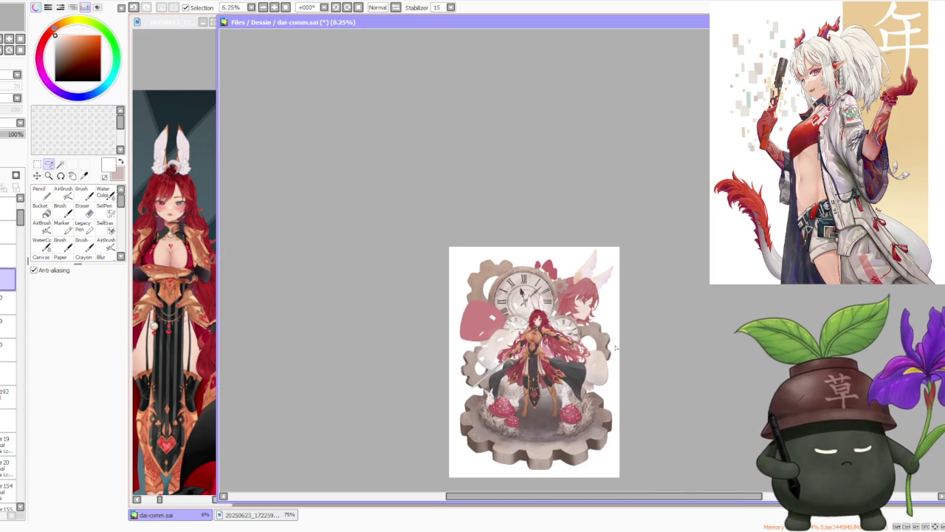
pyautogui.scroll(1, 616, 347)
pyautogui.scroll(2, 606, 351)
pyautogui.scroll(-1, 583, 359)
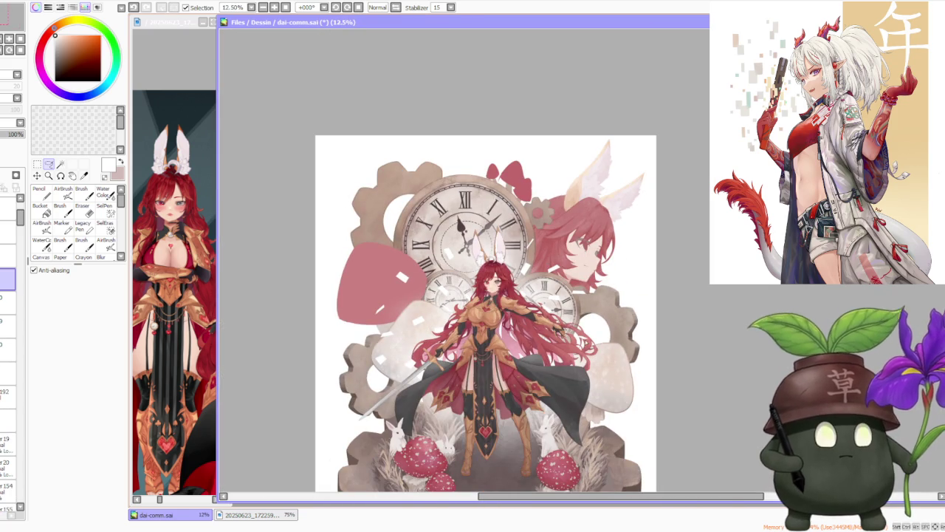
pyautogui.scroll(-1, 557, 321)
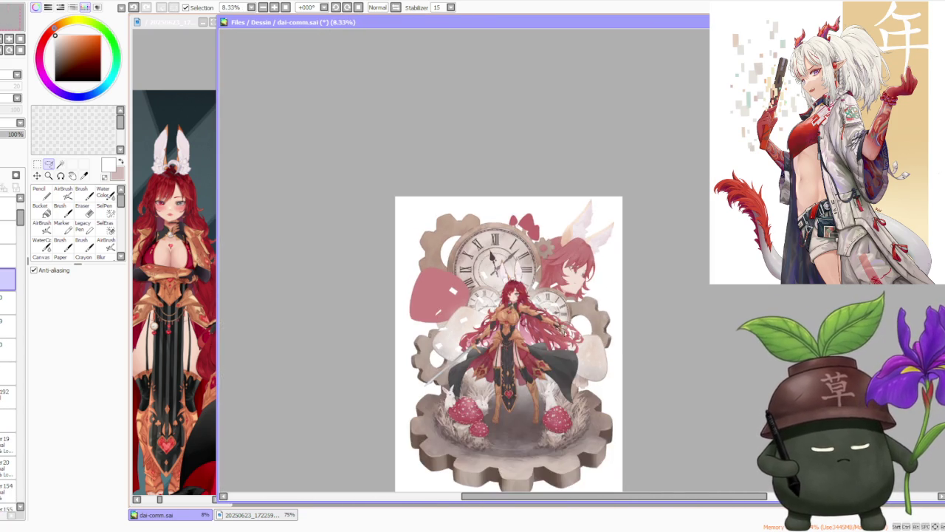
pyautogui.scroll(3, 566, 338)
pyautogui.scroll(-2, 561, 333)
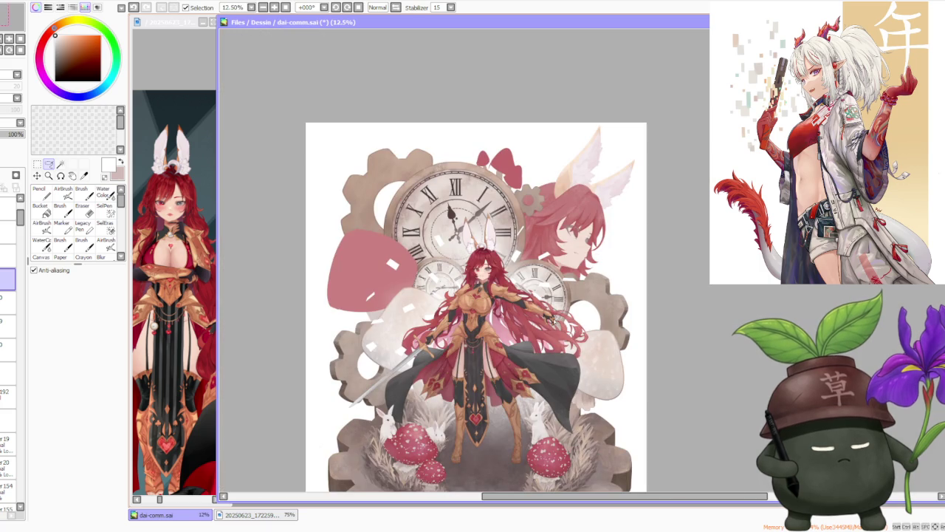
pyautogui.scroll(-1, 554, 311)
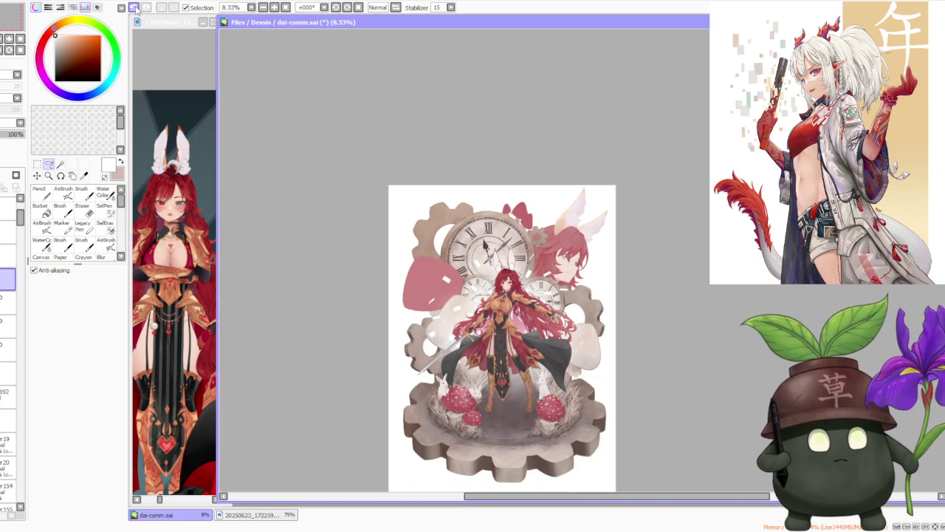
# Undo eleven recent edits, removing the white strokes over the pink shape.
pyautogui.click(134, 8)
pyautogui.click(133, 7)
pyautogui.click(135, 9)
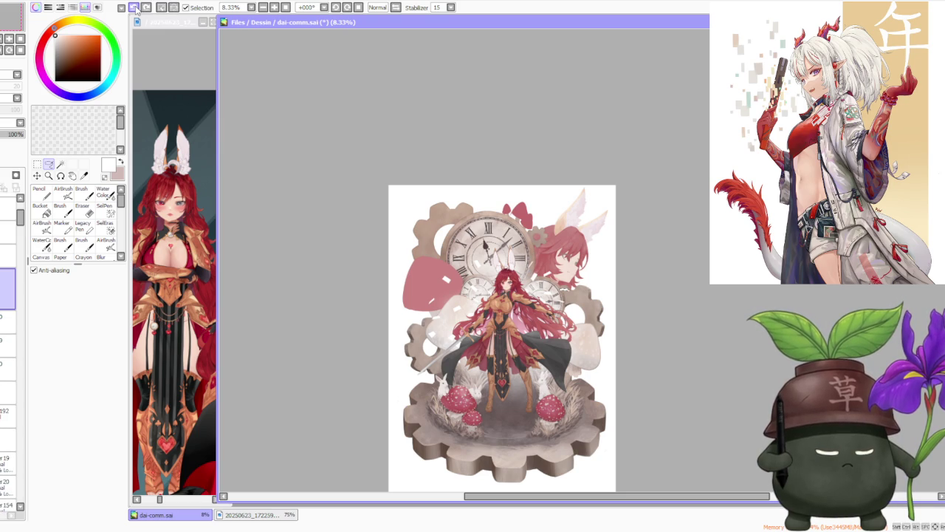
pyautogui.click(135, 9)
pyautogui.click(135, 9)
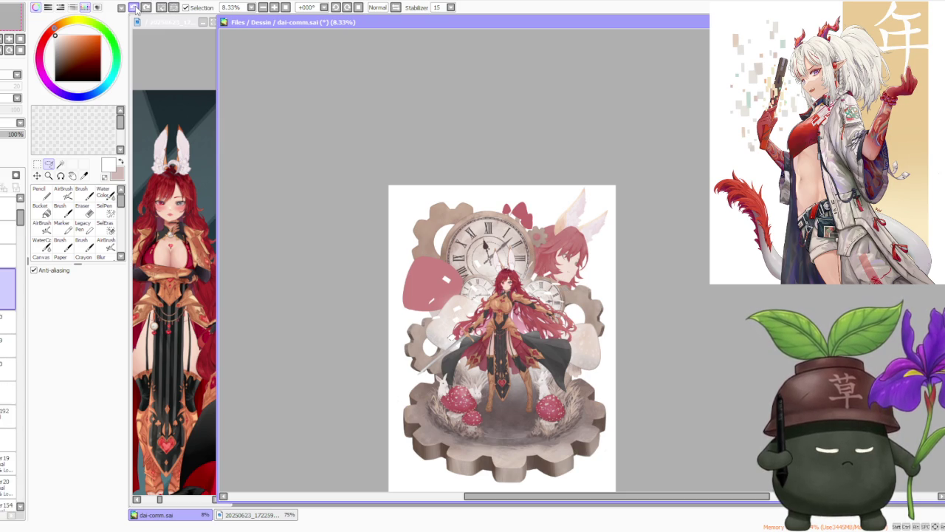
pyautogui.click(135, 9)
pyautogui.click(135, 9)
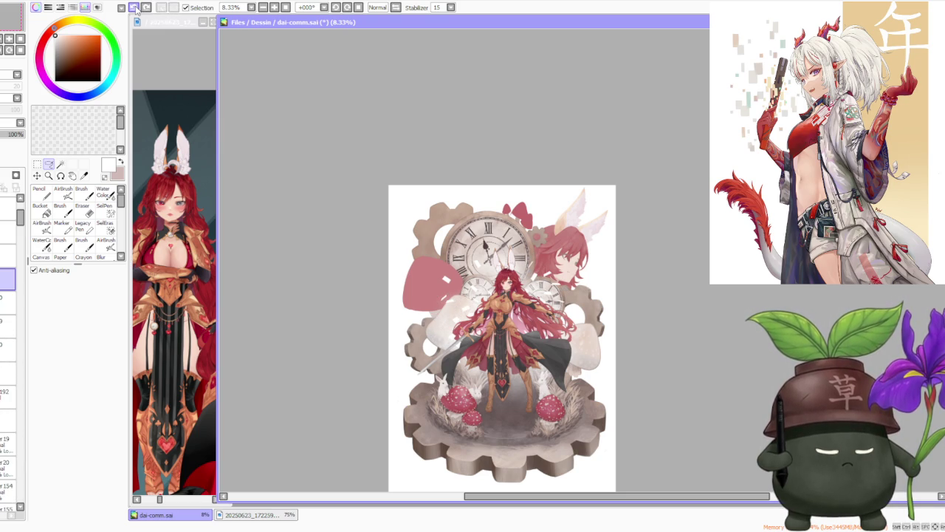
pyautogui.click(135, 9)
pyautogui.click(135, 9)
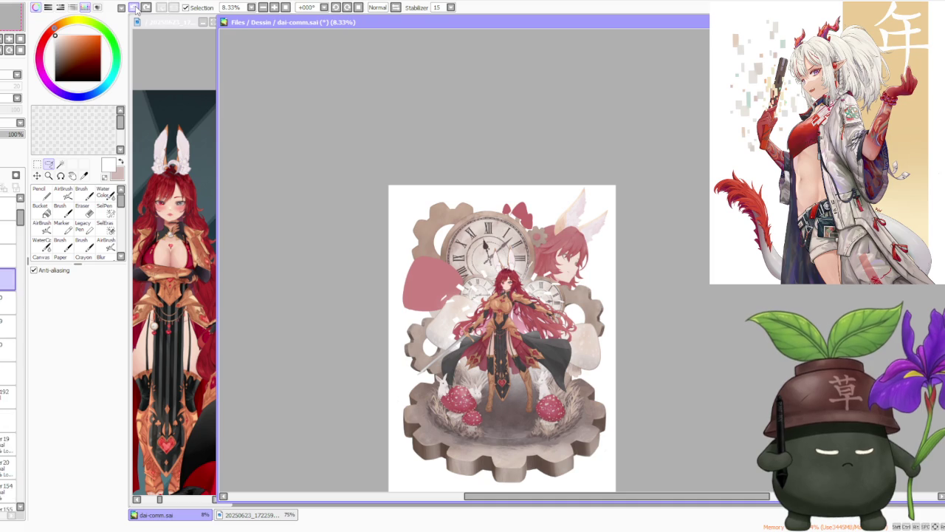
pyautogui.click(135, 9)
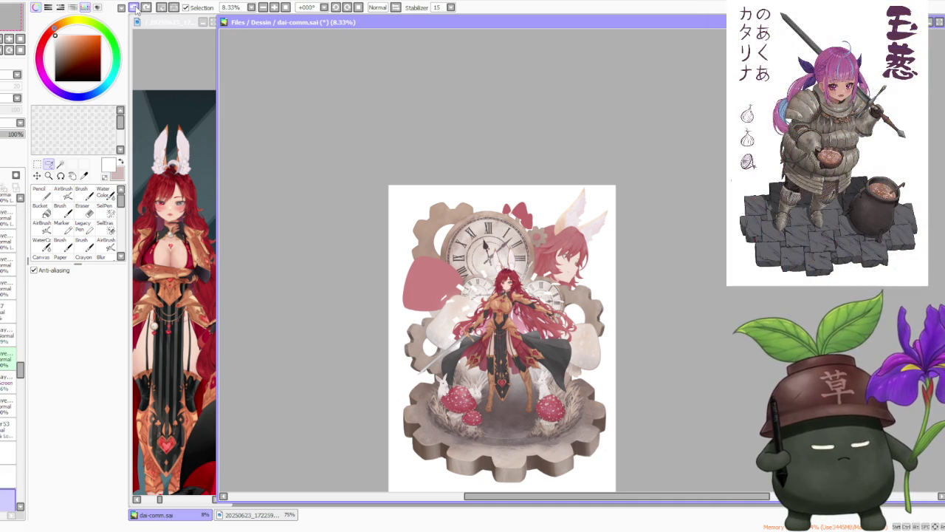
pyautogui.click(135, 9)
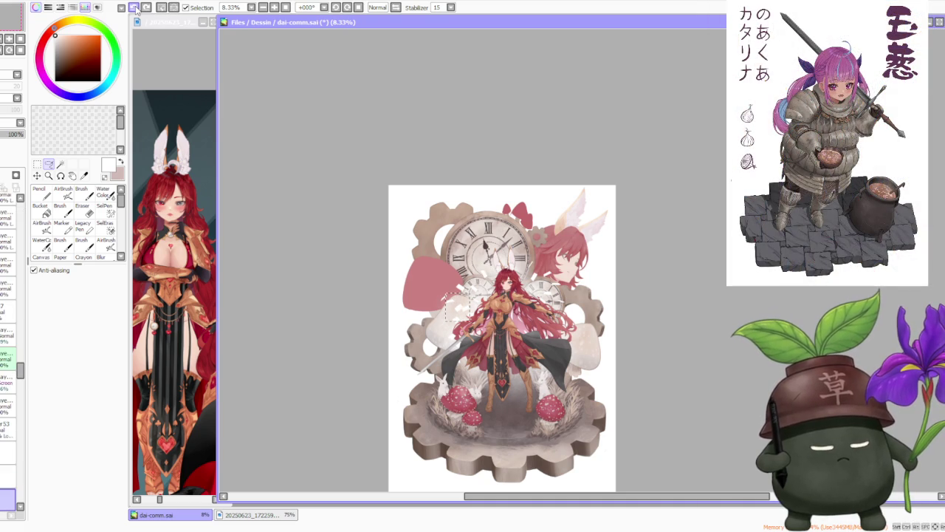
pyautogui.click(135, 9)
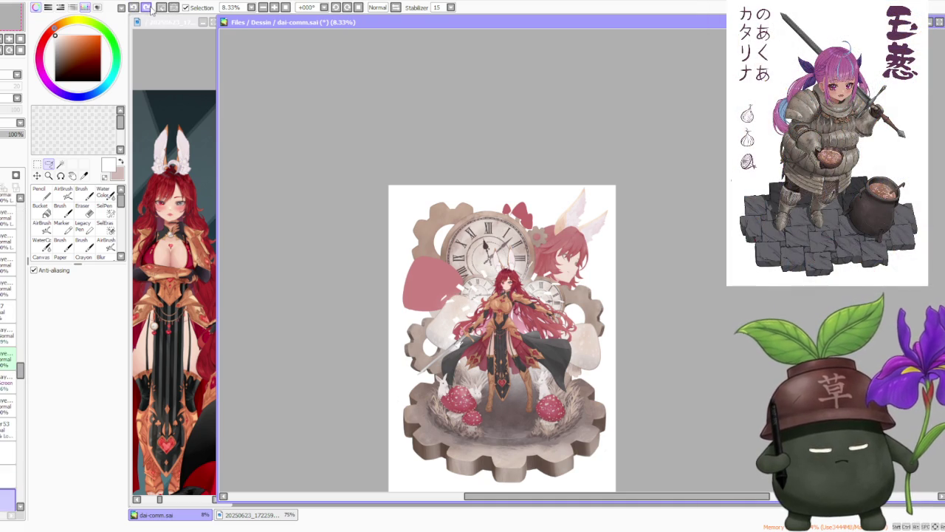
# Redo five of the undone fragment edits to restore part of the work.
pyautogui.click(150, 9)
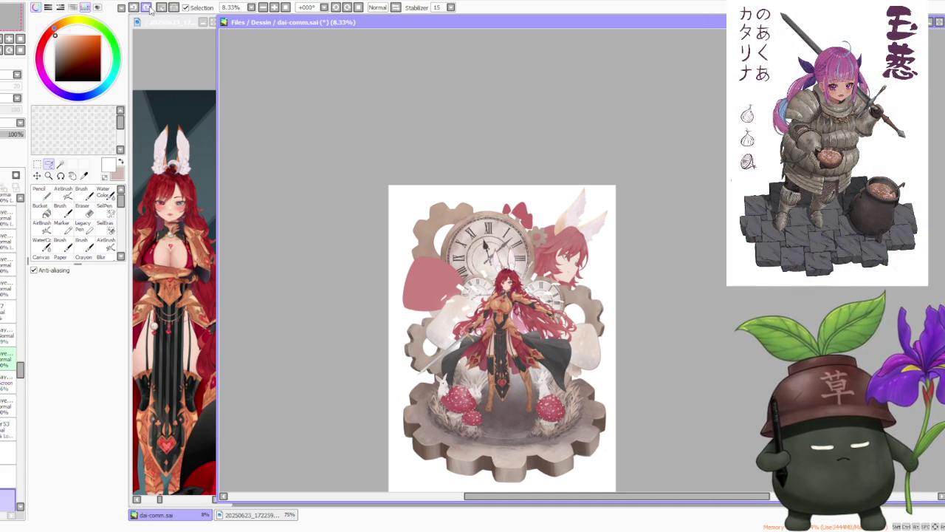
pyautogui.click(150, 8)
pyautogui.click(150, 8)
pyautogui.click(150, 9)
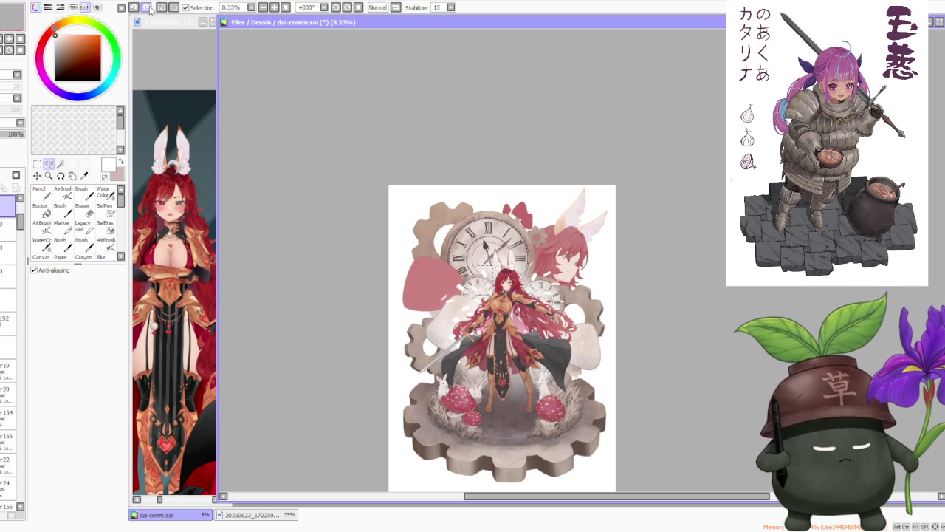
pyautogui.click(150, 9)
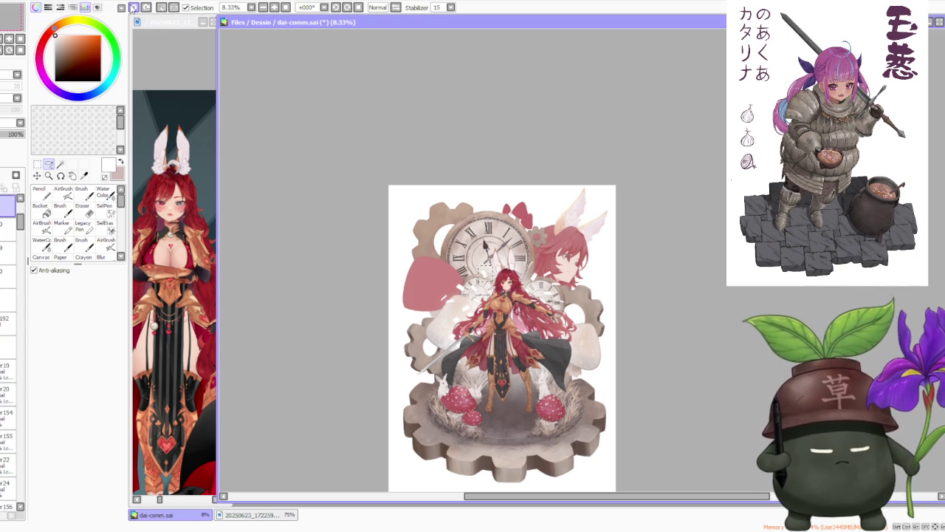
pyautogui.scroll(3, 504, 296)
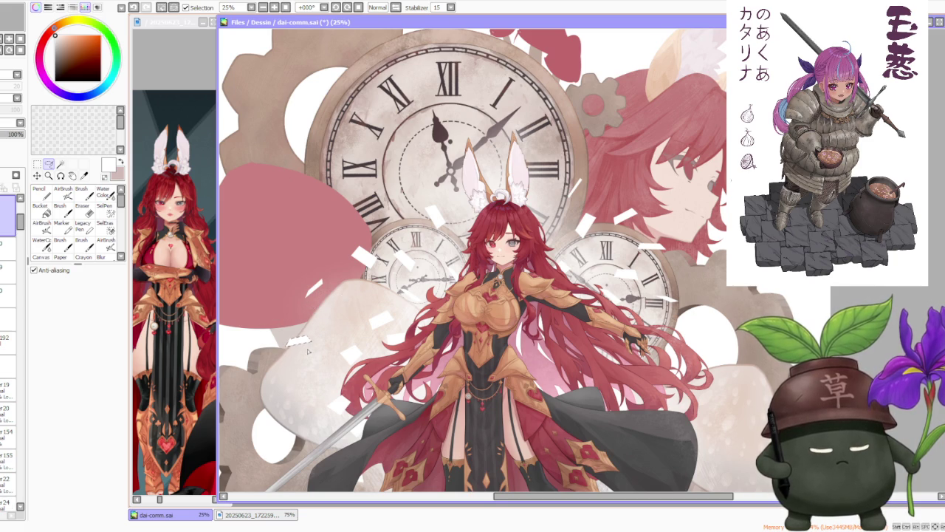
# Clear the selection, shift one white fragment slightly, and lasso-move another shard over the pink mushroom.
pyautogui.scroll(-2, 382, 327)
pyautogui.scroll(1, 349, 301)
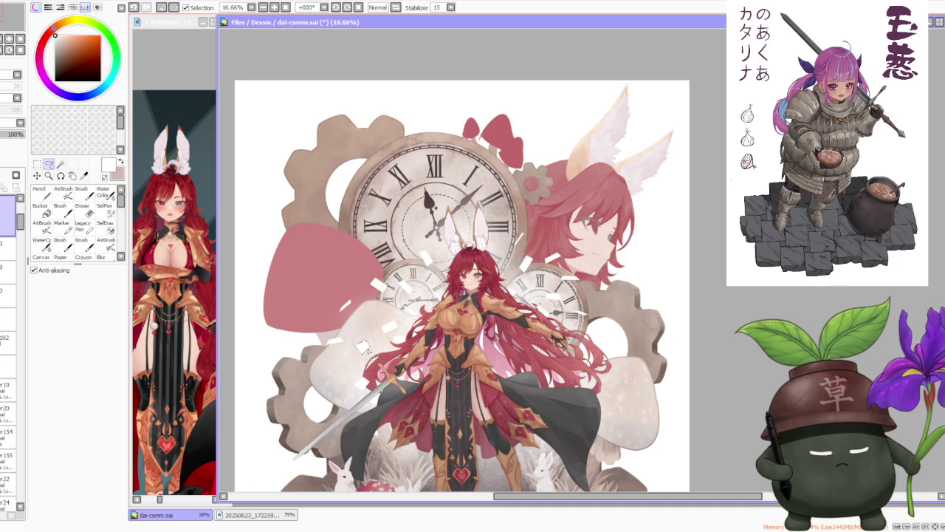
pyautogui.hotkey('ctrl', 'd')
pyautogui.moveTo(333, 295); pyautogui.dragTo(344, 315)
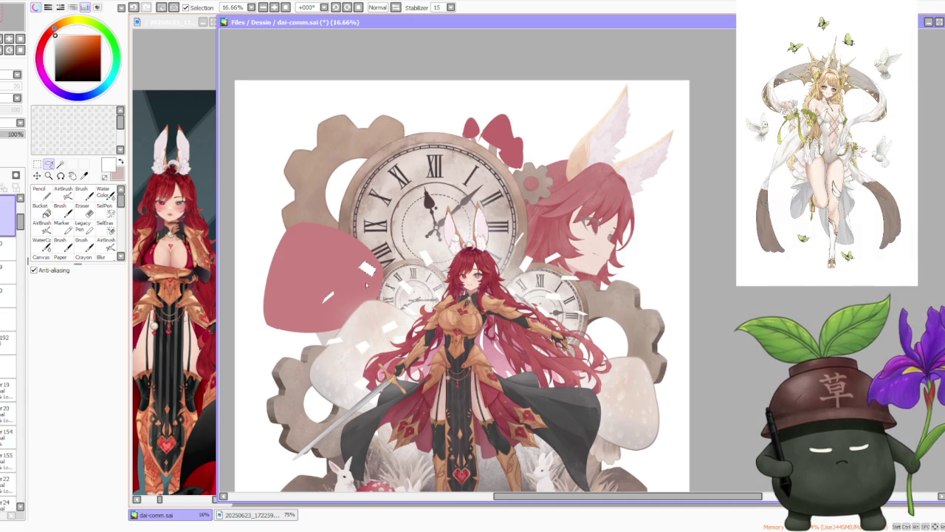
pyautogui.moveTo(326, 348)
pyautogui.mouseDown()
pyautogui.moveTo(347, 341)
pyautogui.moveTo(371, 305)
pyautogui.mouseUp()
pyautogui.scroll(1, 364, 327)
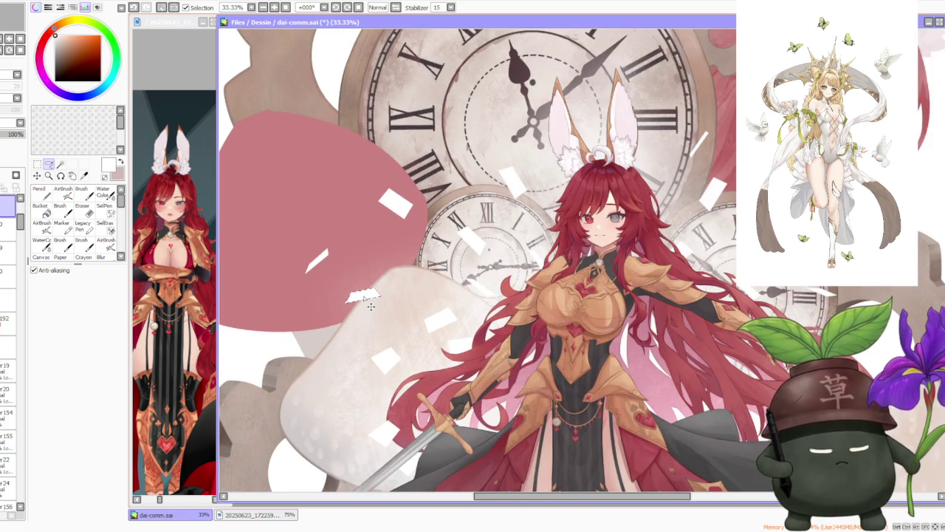
pyautogui.hotkey('ctrl', 'd')
# Reposition another small white shard, then add a new empty layer above the current one.
pyautogui.scroll(-2, 371, 305)
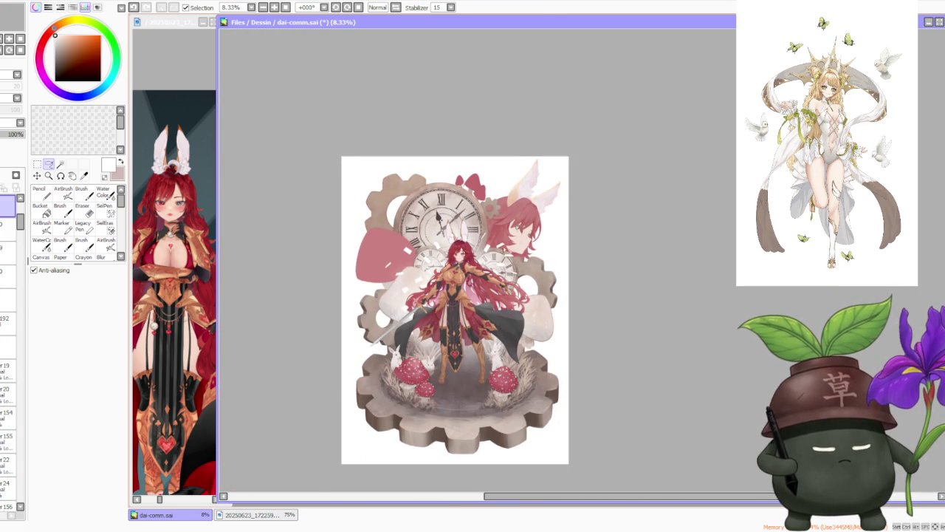
pyautogui.scroll(1, 442, 265)
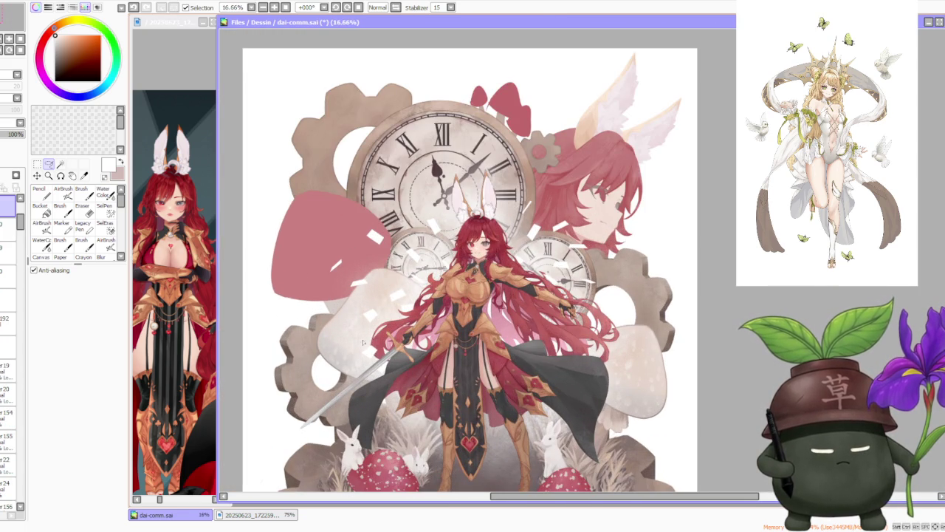
pyautogui.scroll(1, 357, 337)
pyautogui.moveTo(356, 343); pyautogui.dragTo(355, 359)
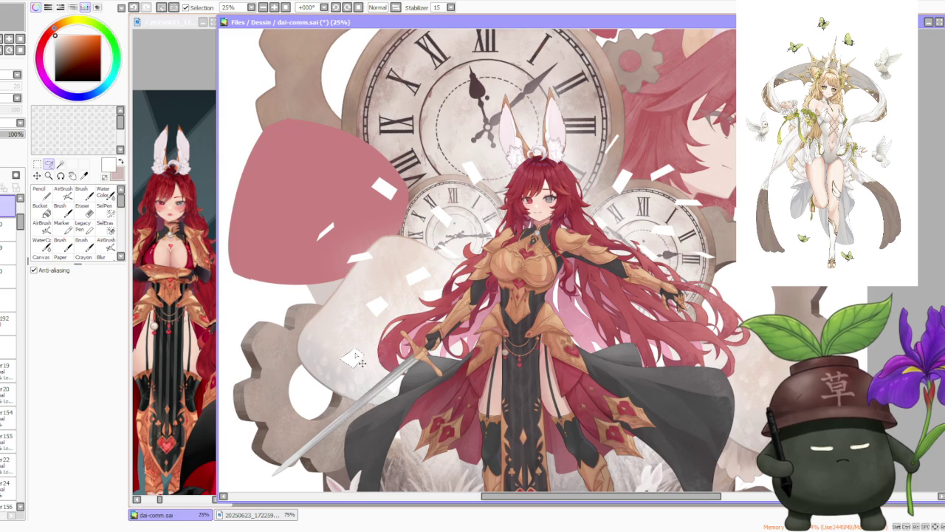
pyautogui.hotkey('ctrl', 'd')
pyautogui.scroll(-1, 354, 359)
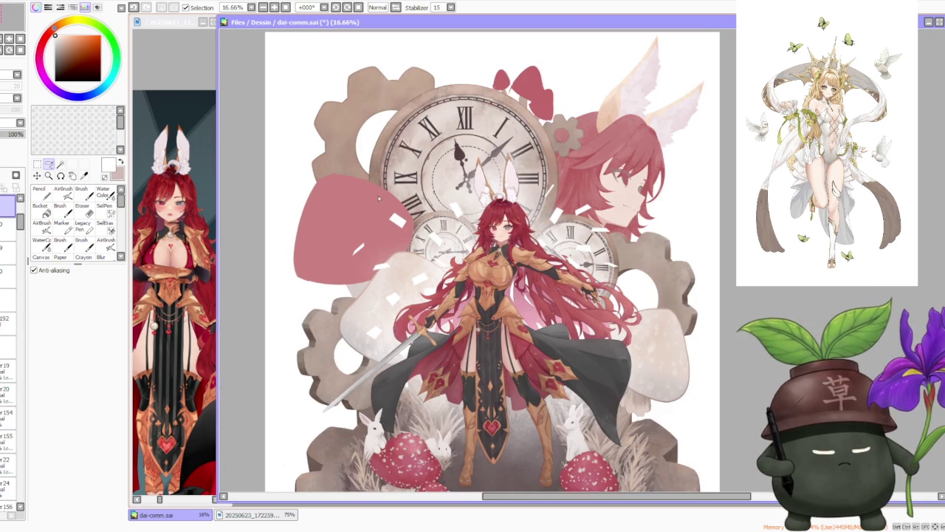
pyautogui.scroll(-2, 378, 198)
pyautogui.scroll(2, 394, 176)
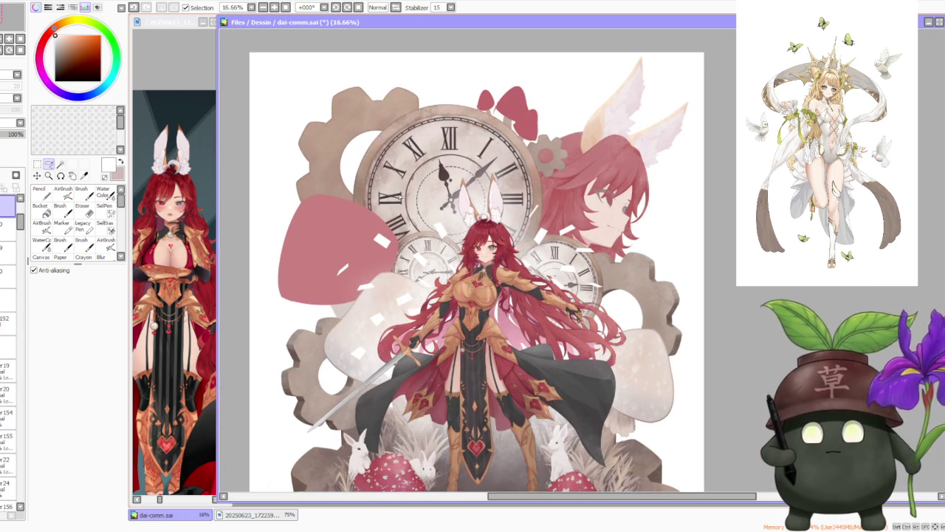
pyautogui.hotkey('ctrl', 'shift', 'n')
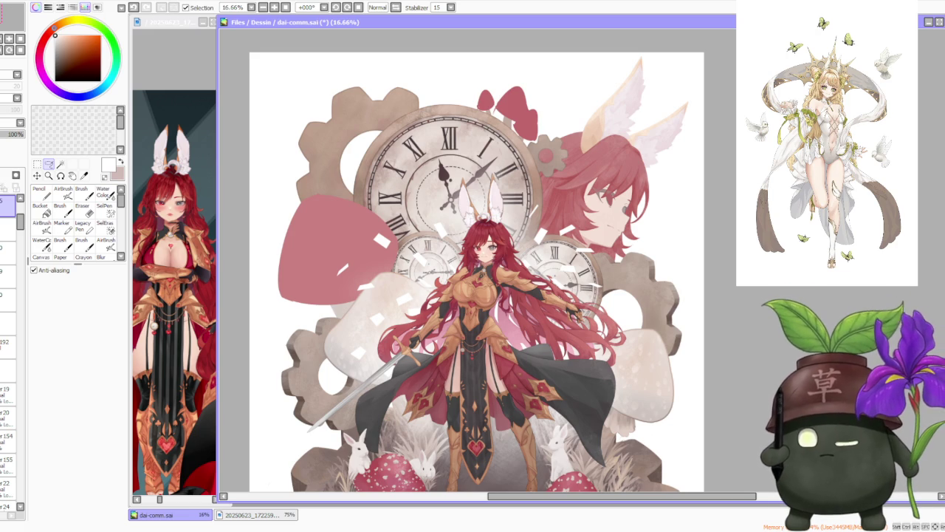
pyautogui.hotkey('alt', 'Tab')
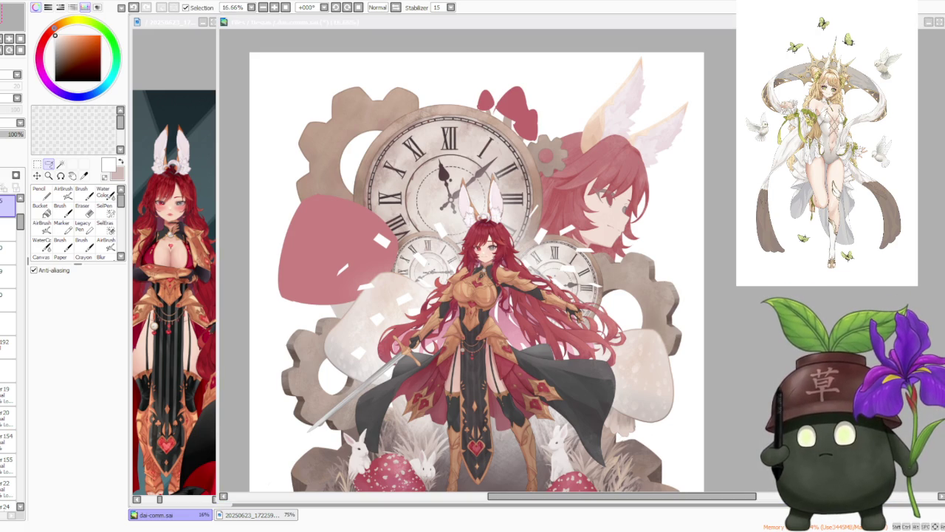
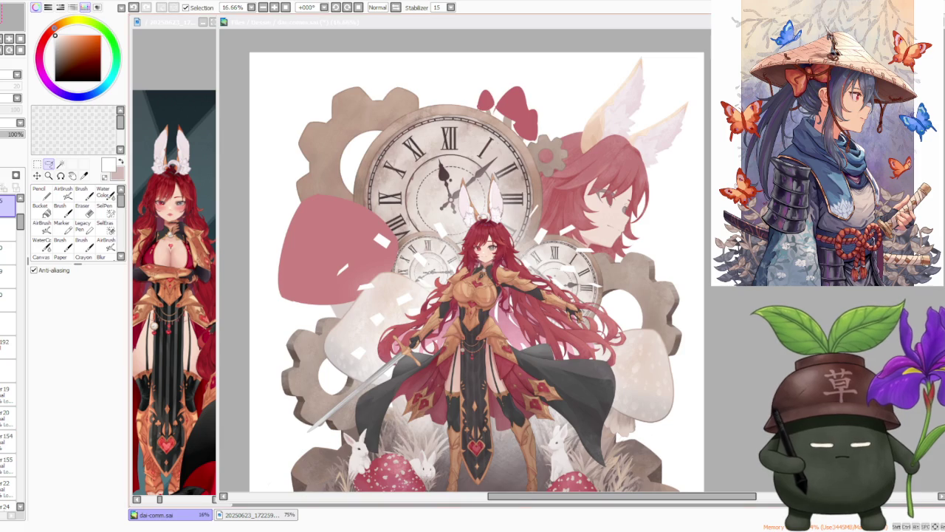
# Switch to the Brush tool and pick a dark grey colour.
pyautogui.scroll(1, 628, 347)
pyautogui.scroll(-1, 465, 259)
pyautogui.scroll(1, 465, 259)
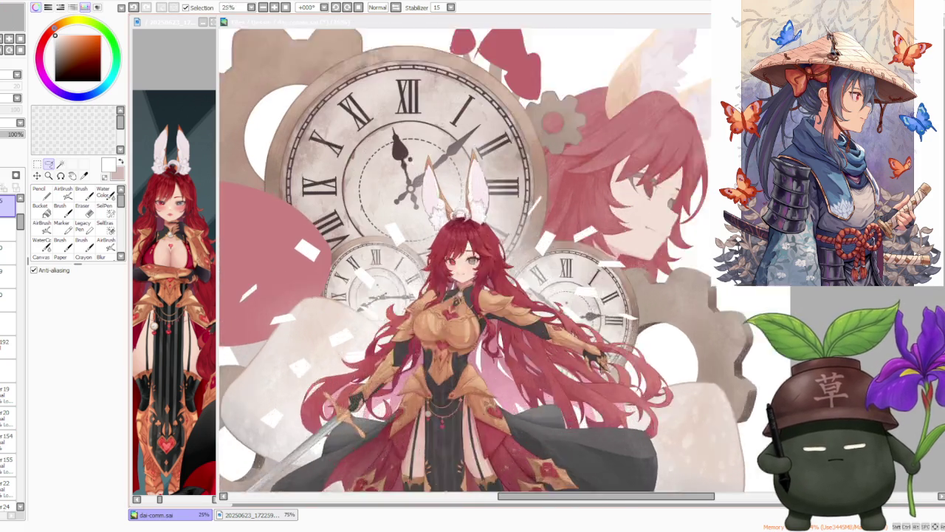
pyautogui.scroll(1, 466, 259)
pyautogui.press('b')
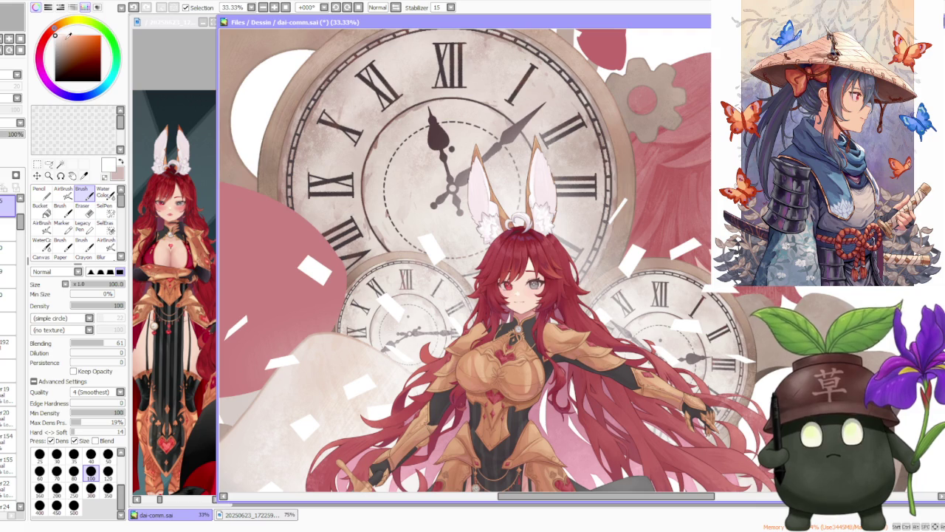
pyautogui.click(59, 40)
pyautogui.click(54, 47)
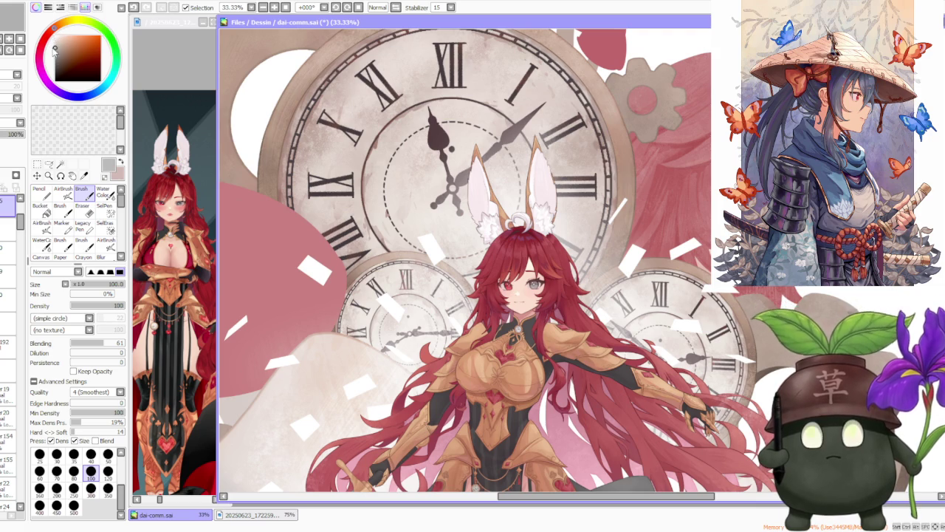
pyautogui.click(58, 50)
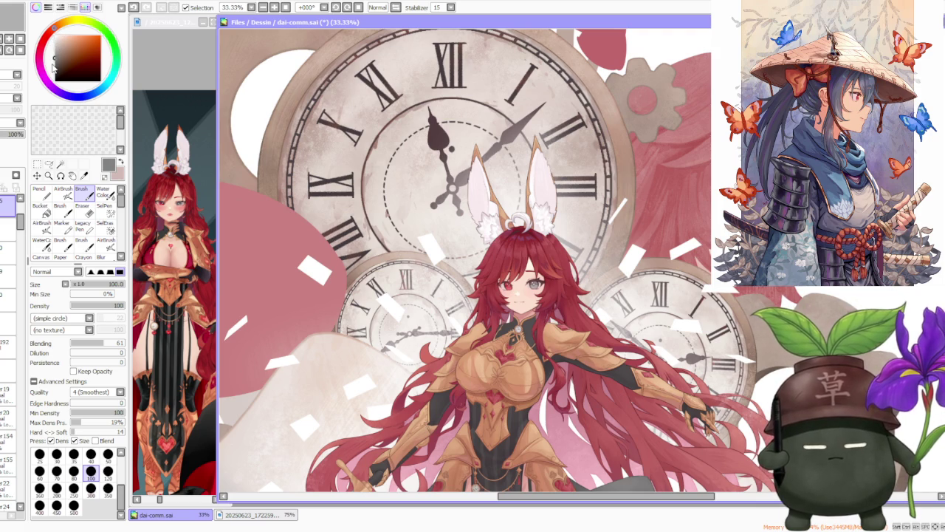
# Set the brush size to 30 and zoom in on the small white card.
pyautogui.click(56, 454)
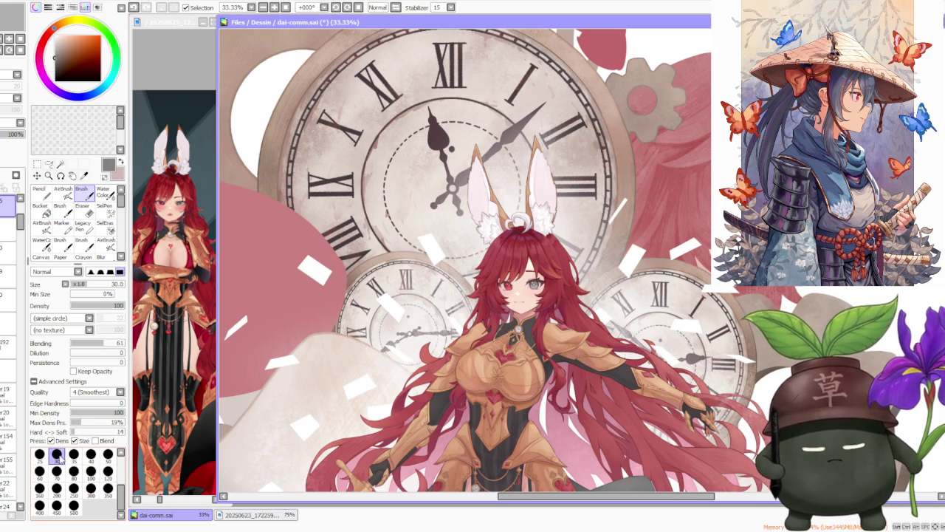
pyautogui.scroll(1, 425, 242)
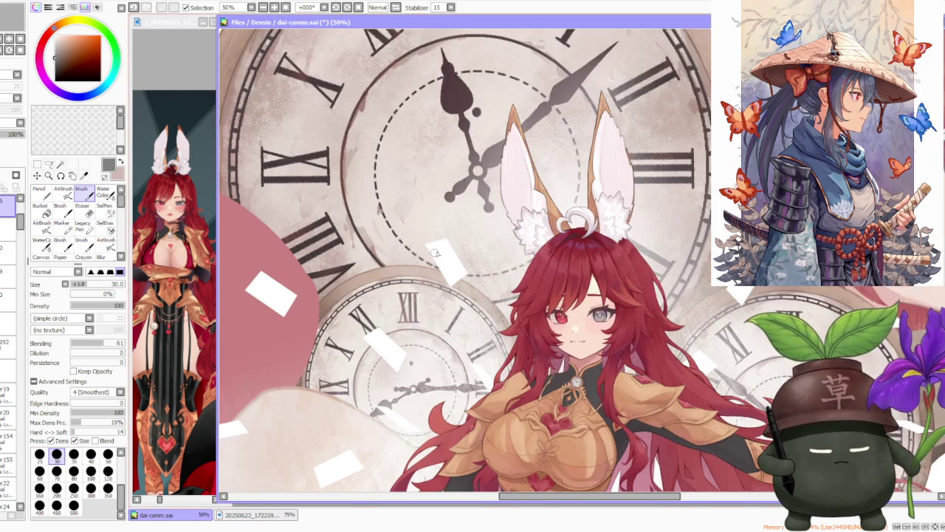
pyautogui.scroll(1, 425, 242)
pyautogui.scroll(1, 425, 242)
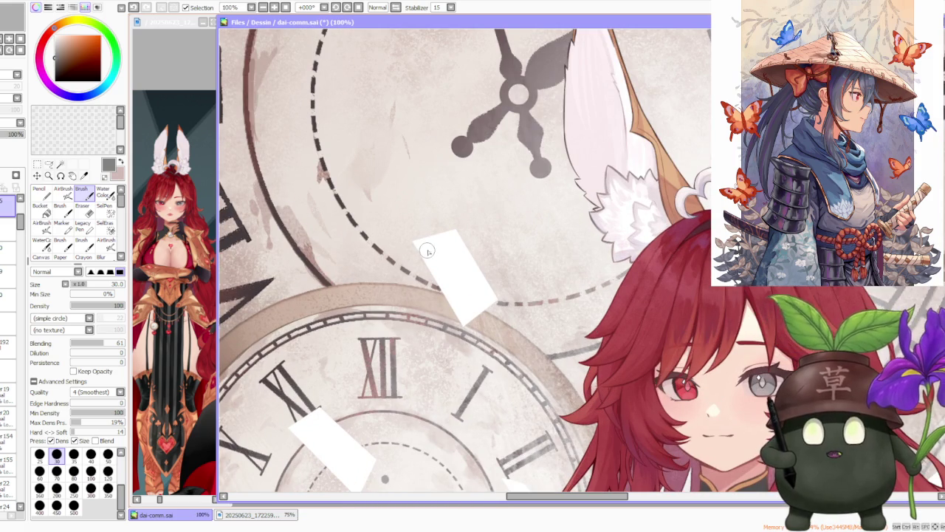
# Paint a dark grey numeral 3 in the white card's corner, redoing strokes until it looks right.
pyautogui.hotkey('ctrl', 'z')
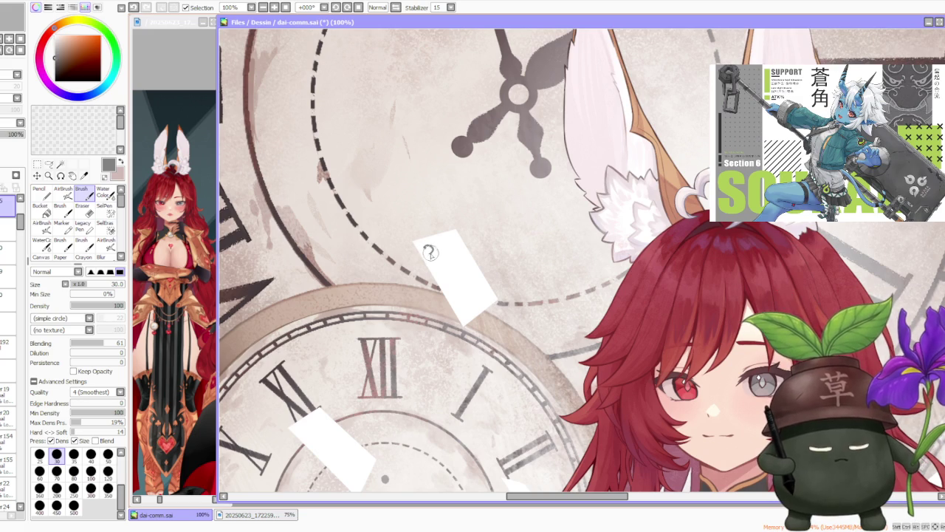
pyautogui.hotkey('ctrl', 'z')
pyautogui.hotkey('ctrl', 'z')
pyautogui.moveTo(427, 251); pyautogui.dragTo(440, 260)
pyautogui.hotkey('ctrl', 'z')
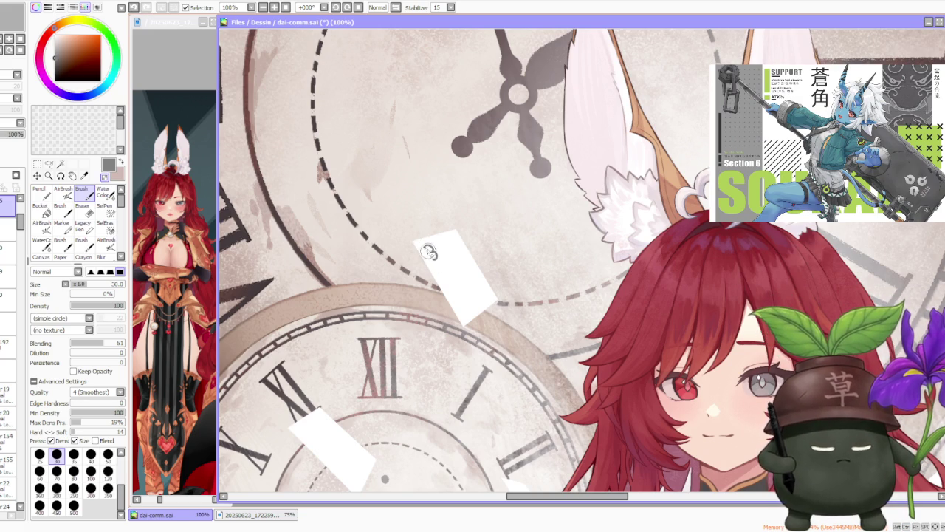
pyautogui.hotkey('ctrl', 'z')
pyautogui.hotkey('ctrl', 'z')
pyautogui.moveTo(427, 250); pyautogui.dragTo(436, 257)
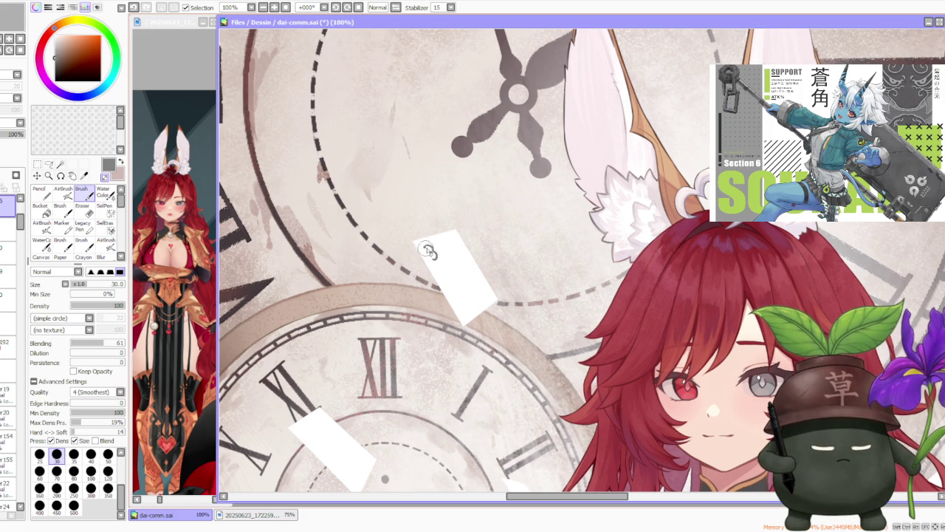
pyautogui.moveTo(427, 249); pyautogui.dragTo(433, 258)
pyautogui.hotkey('ctrl', 'z')
pyautogui.hotkey('ctrl', 'y')
pyautogui.moveTo(428, 250); pyautogui.dragTo(435, 259)
pyautogui.hotkey('ctrl', 'z')
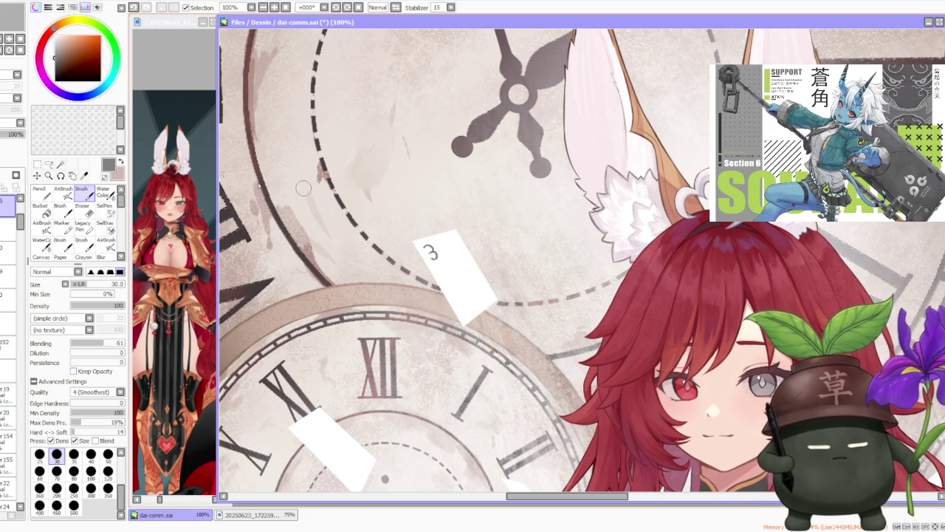
pyautogui.hotkey('ctrl', 't')
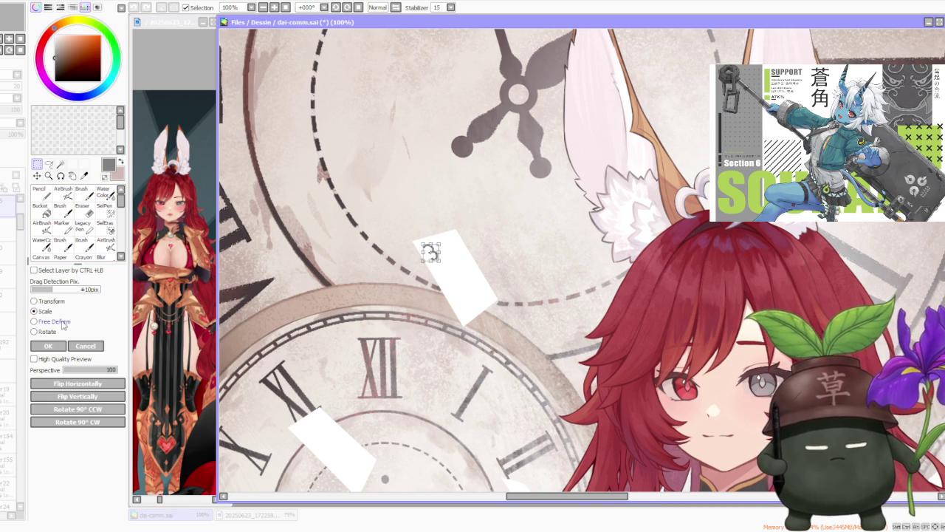
# Free-deform the 3 to follow the card's tilt and commit the transform.
pyautogui.scroll(2, 418, 232)
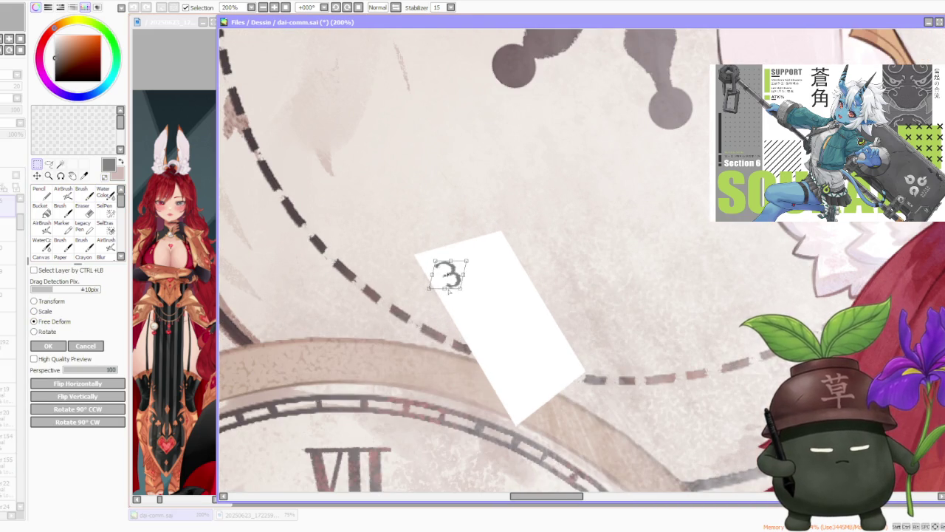
pyautogui.moveTo(449, 278); pyautogui.dragTo(459, 265)
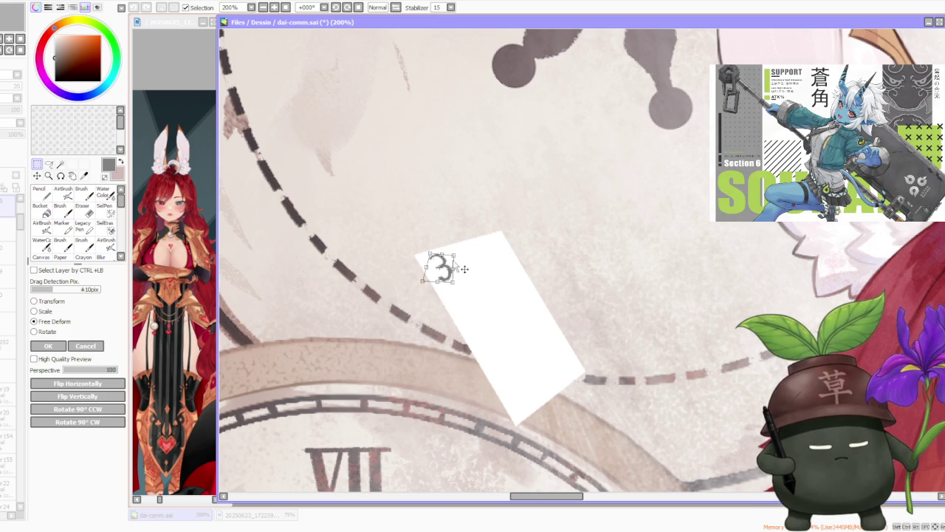
pyautogui.moveTo(454, 260); pyautogui.dragTo(457, 279)
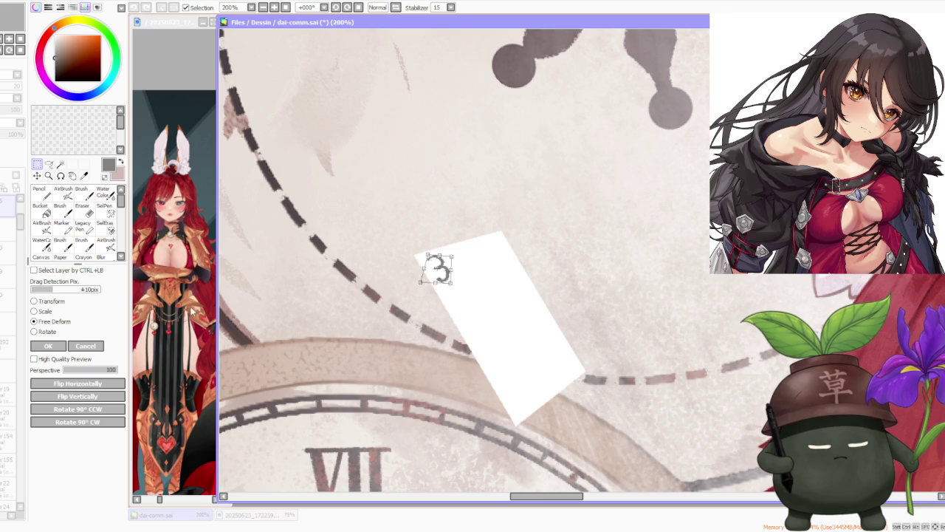
pyautogui.press('Return')
pyautogui.press('b')
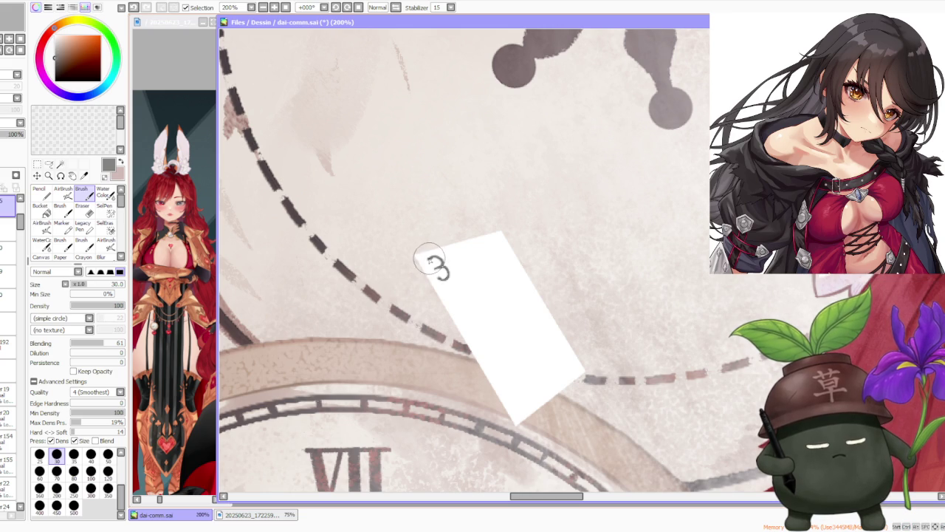
pyautogui.press('-')
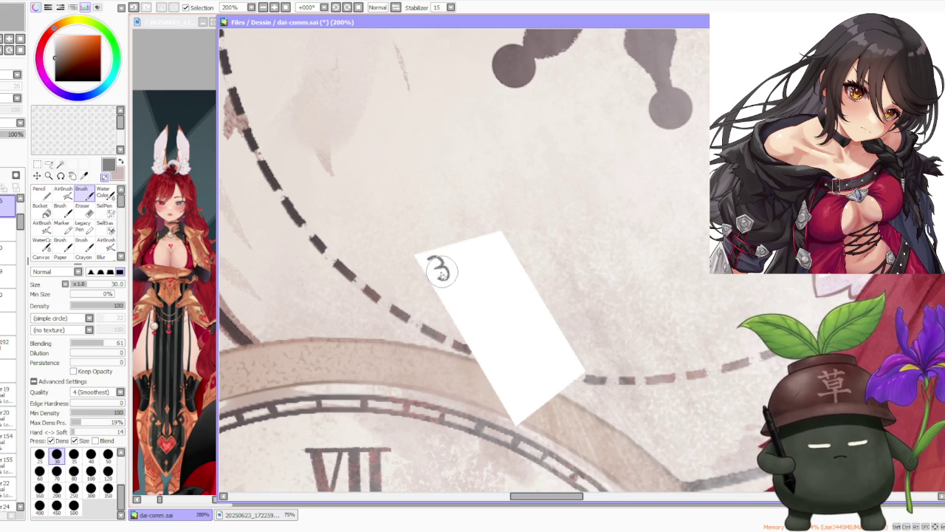
pyautogui.scroll(-3, 438, 221)
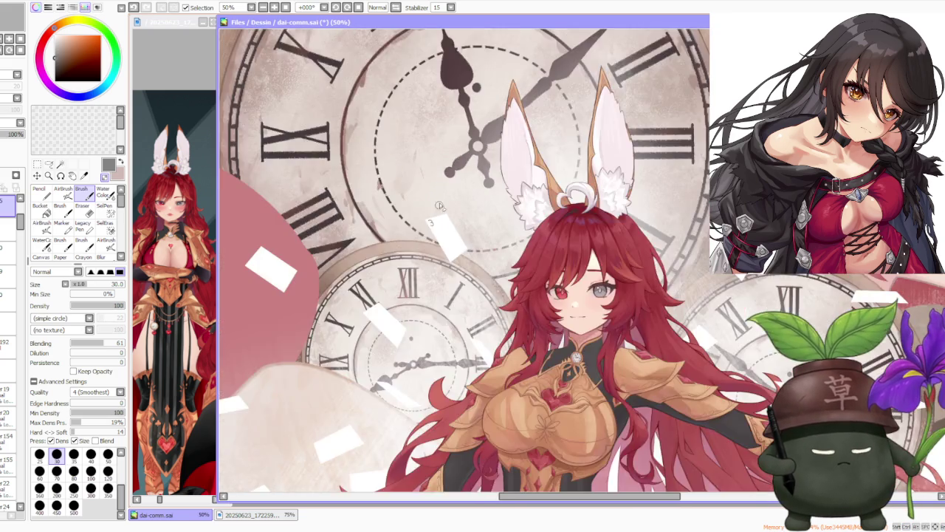
# Zoom in and out around the clock face just above the white card.
pyautogui.scroll(-2, 435, 177)
pyautogui.scroll(1, 435, 177)
pyautogui.scroll(2, 433, 181)
pyautogui.scroll(1, 417, 192)
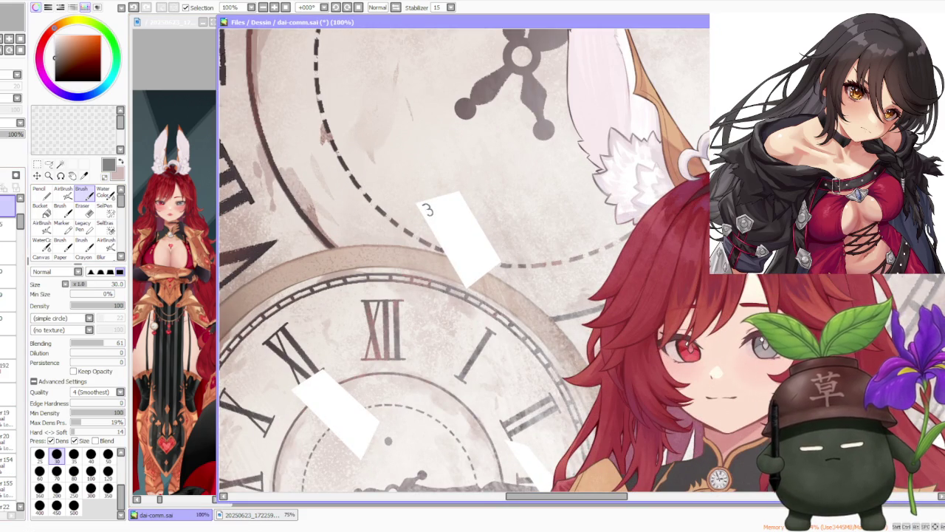
pyautogui.scroll(-1, 398, 135)
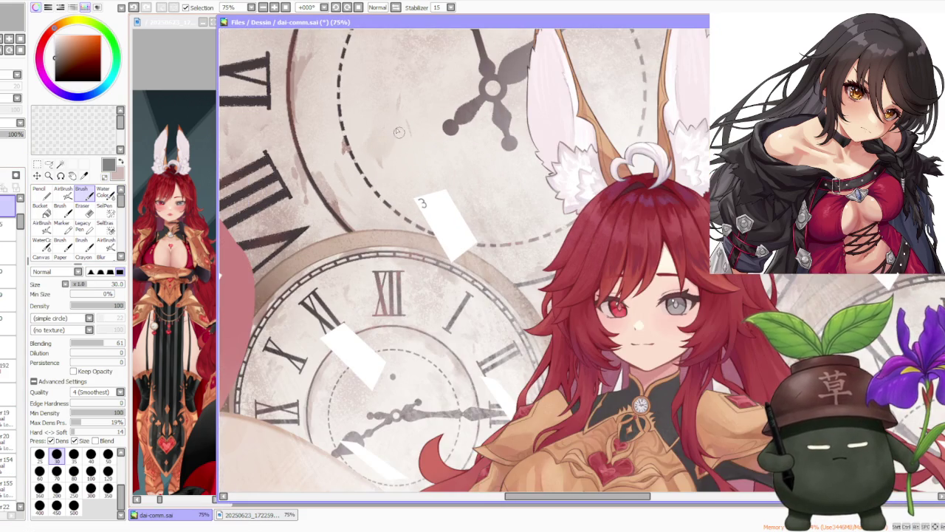
pyautogui.scroll(1, 394, 156)
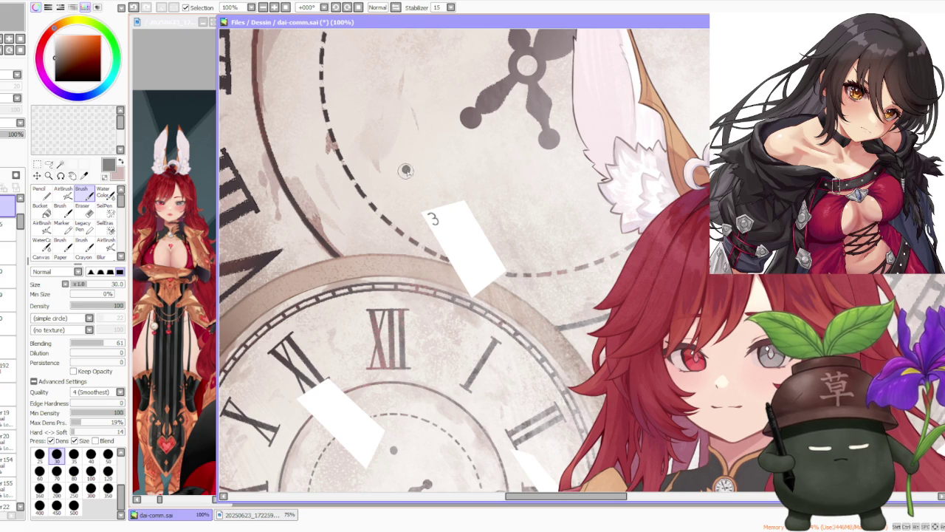
pyautogui.scroll(2, 403, 162)
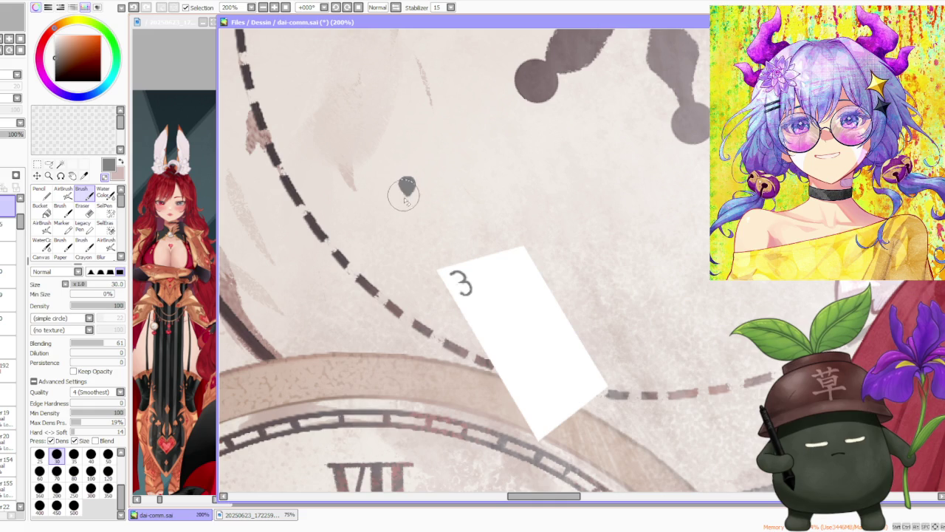
# Rectangle-select the grey dot above the card and rotate it slightly.
pyautogui.hotkey('ctrl', 'z')
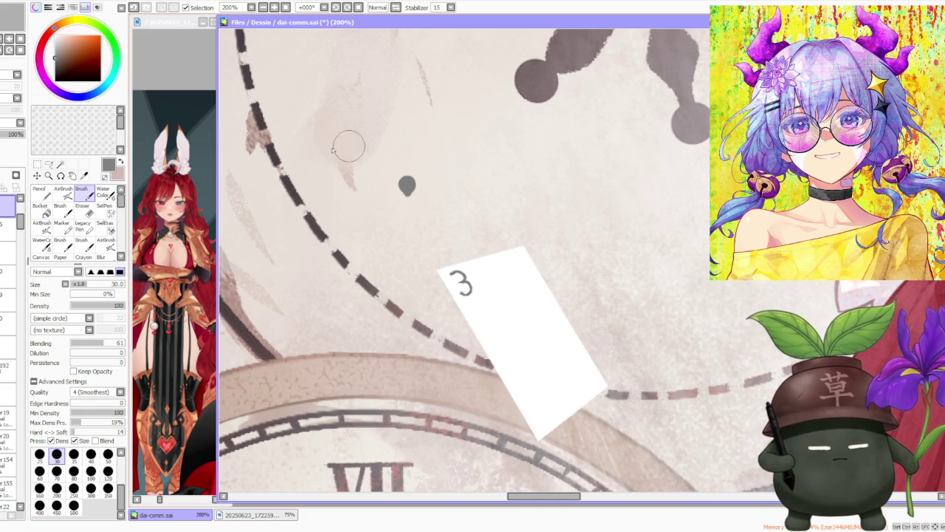
pyautogui.click(37, 164)
pyautogui.moveTo(371, 161); pyautogui.dragTo(435, 215)
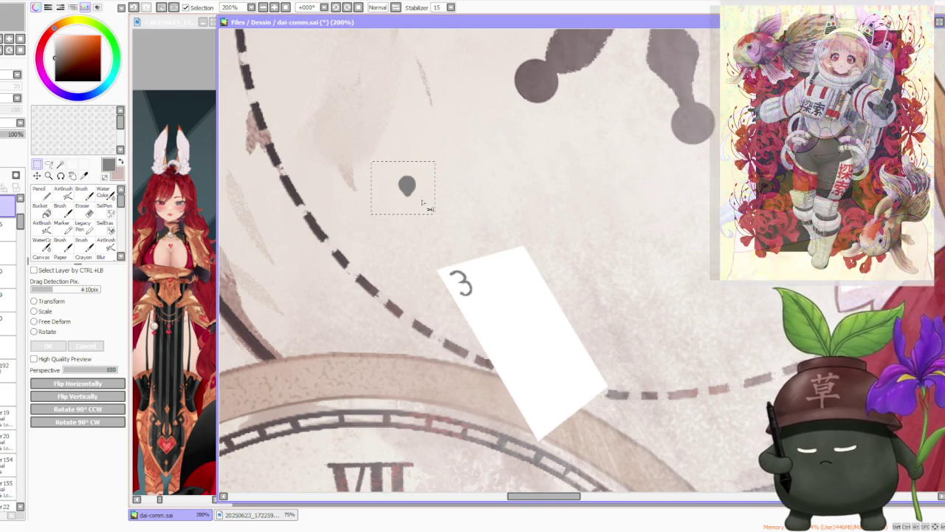
pyautogui.hotkey('ctrl', 't')
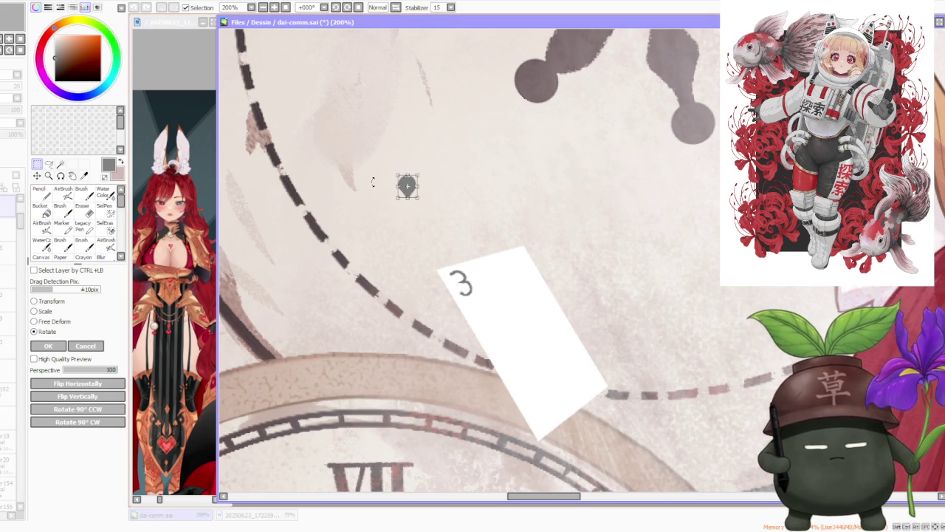
pyautogui.moveTo(433, 204); pyautogui.dragTo(420, 194)
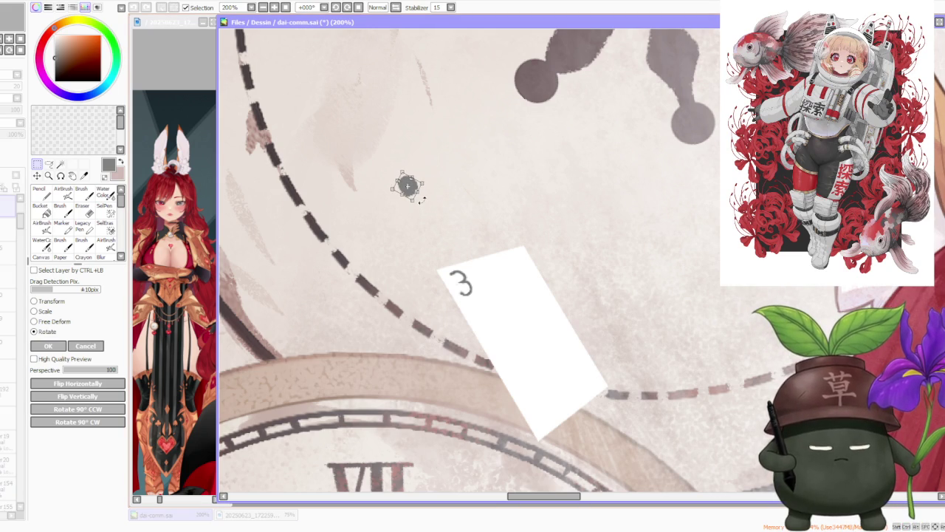
pyautogui.click(98, 348)
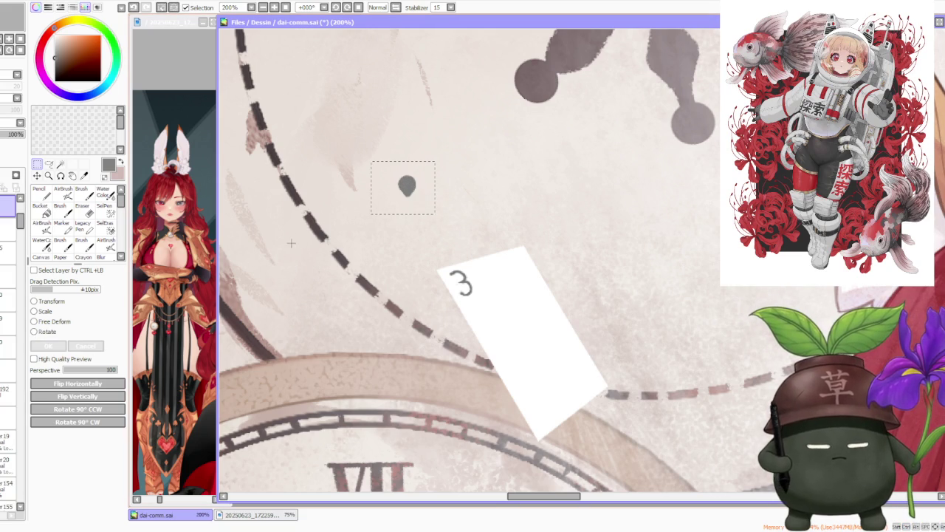
pyautogui.hotkey('ctrl', 't')
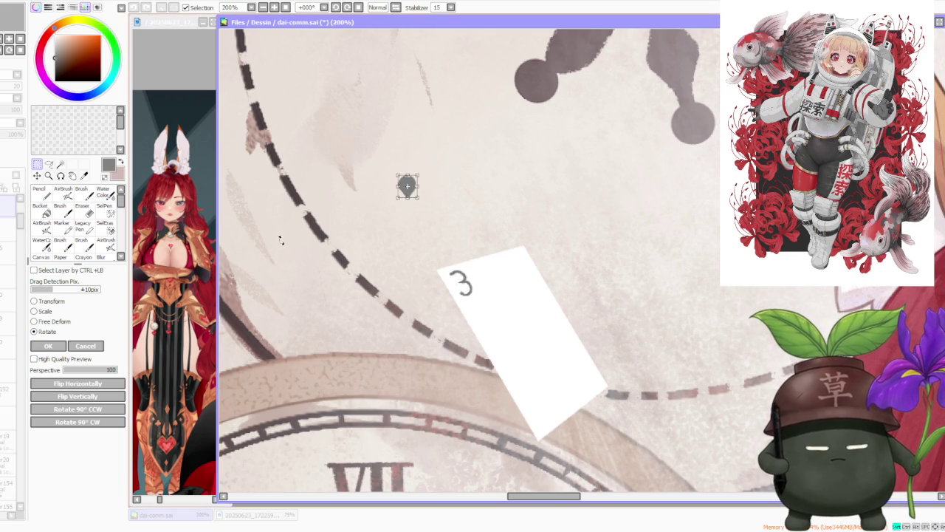
pyautogui.moveTo(427, 200); pyautogui.dragTo(432, 206)
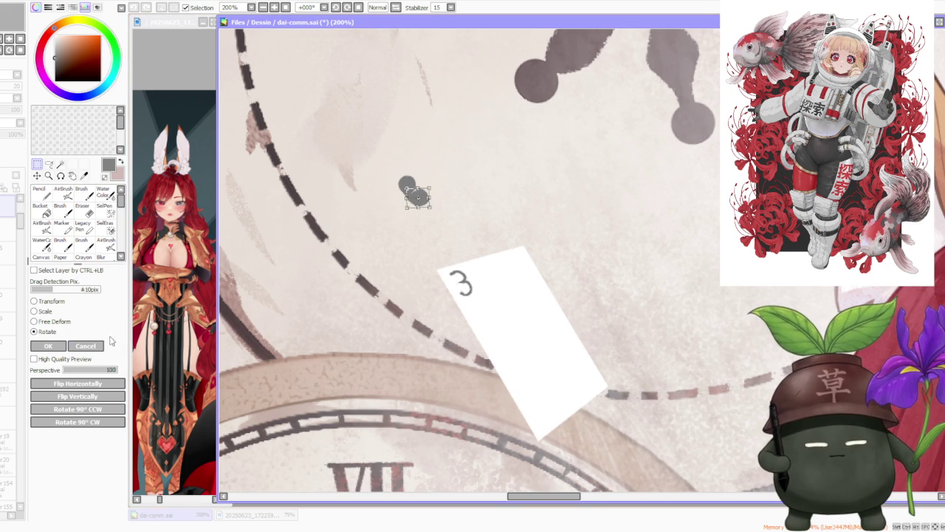
# Confirm the dot's rotation and free-deform it into a clover lobe.
pyautogui.click(58, 347)
pyautogui.hotkey('ctrl', 'd')
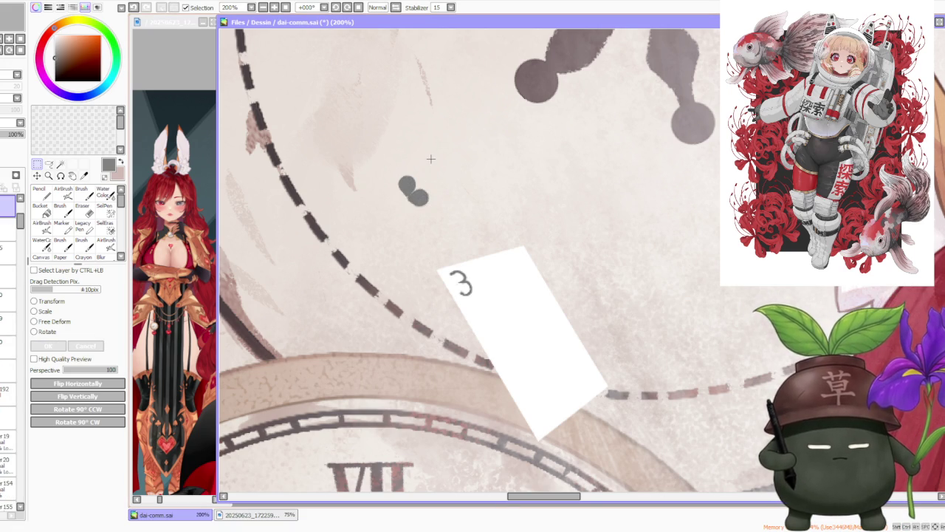
pyautogui.click(63, 322)
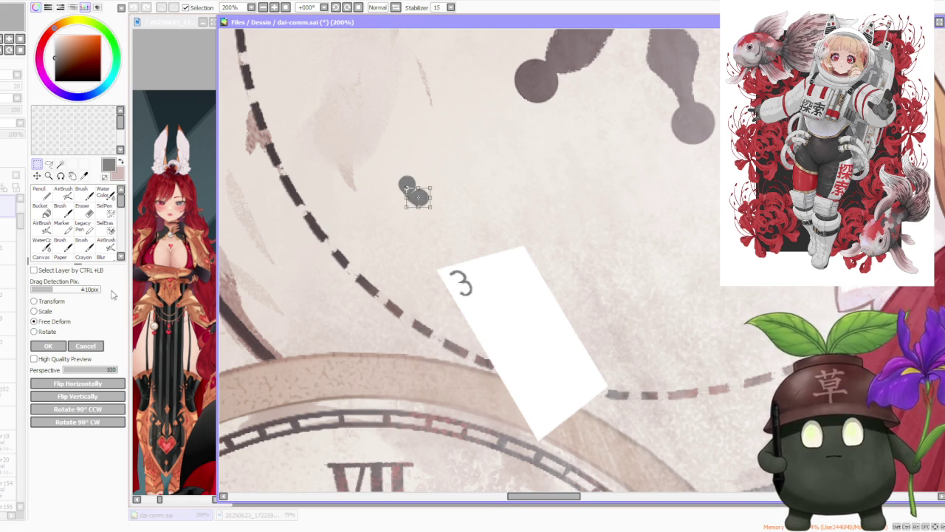
pyautogui.scroll(1, 423, 196)
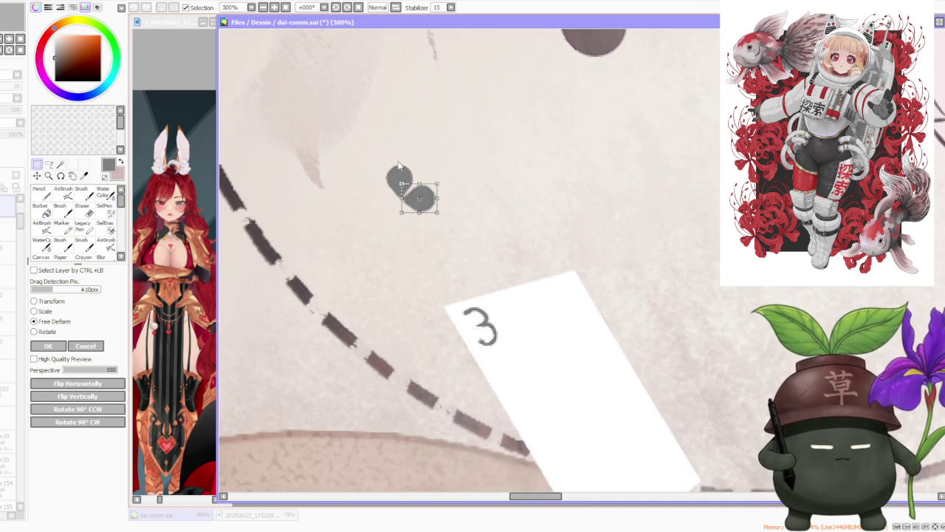
pyautogui.moveTo(454, 173); pyautogui.dragTo(444, 180)
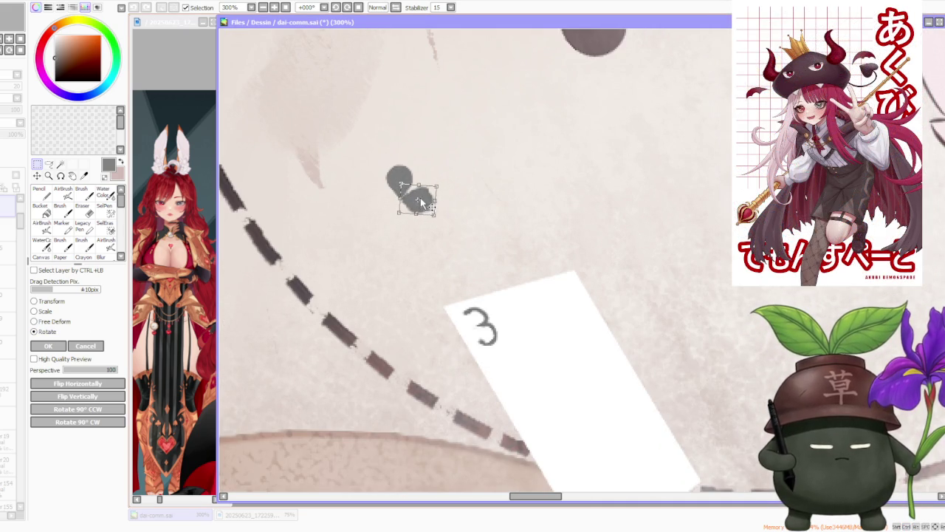
pyautogui.click(59, 346)
# Select the grey dots, rotate one and place a copy to form a three-lobed clover.
pyautogui.moveTo(376, 147); pyautogui.dragTo(475, 238)
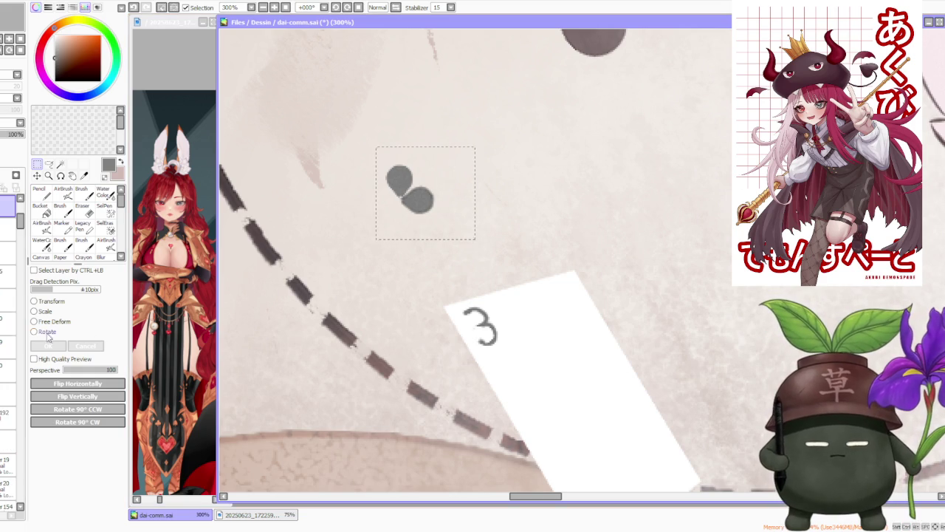
pyautogui.hotkey('ctrl', 't')
pyautogui.moveTo(449, 164)
pyautogui.mouseDown()
pyautogui.moveTo(405, 255)
pyautogui.moveTo(380, 244)
pyautogui.mouseUp()
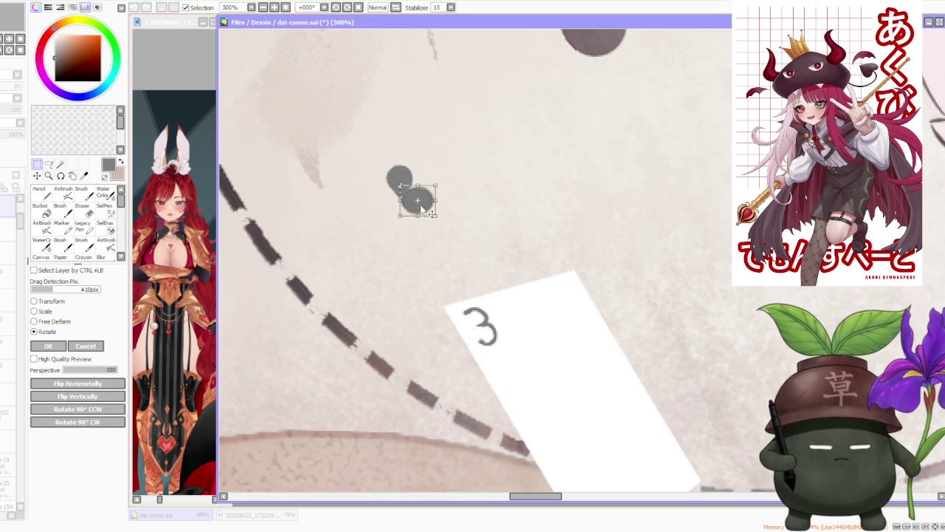
pyautogui.moveTo(421, 207); pyautogui.dragTo(394, 206)
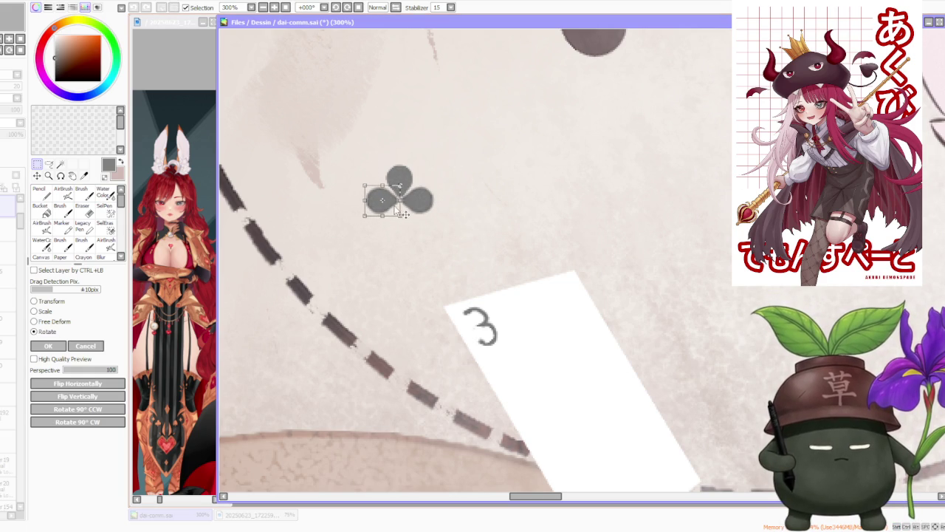
pyautogui.click(59, 346)
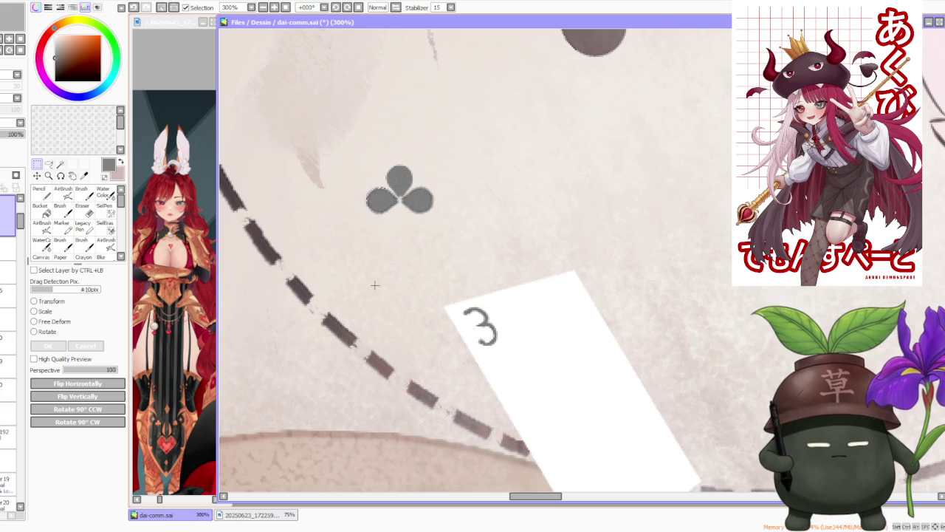
# Brush a slightly curved stem beneath the clover.
pyautogui.click(82, 189)
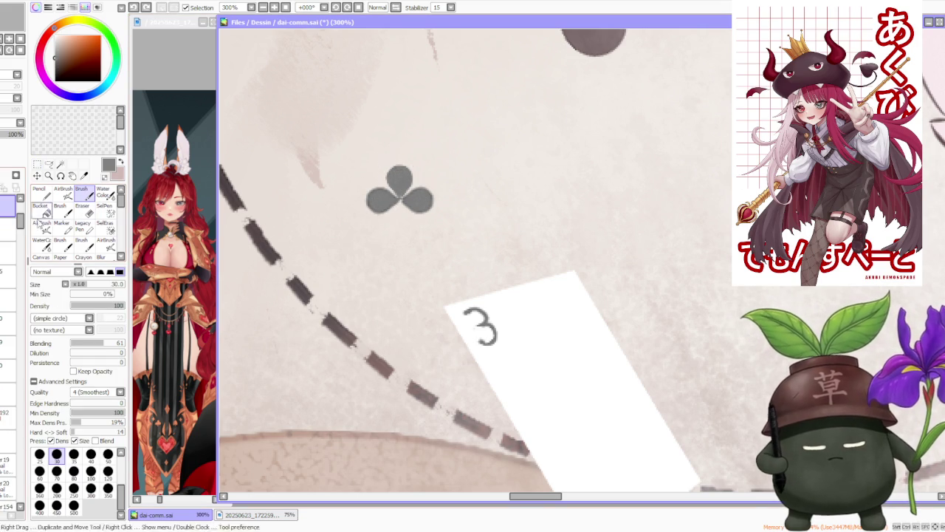
pyautogui.scroll(-1, 11, 332)
pyautogui.scroll(-1, 11, 332)
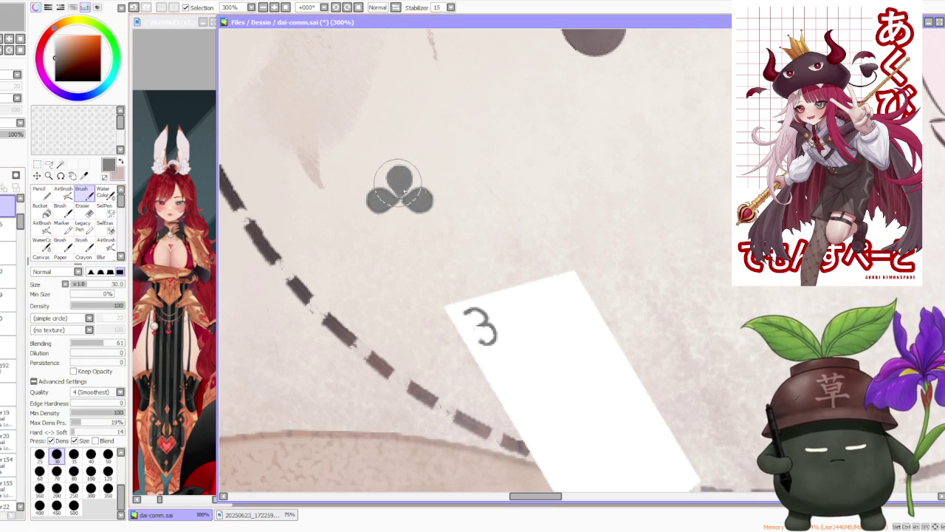
pyautogui.hotkey('ctrl', 'z')
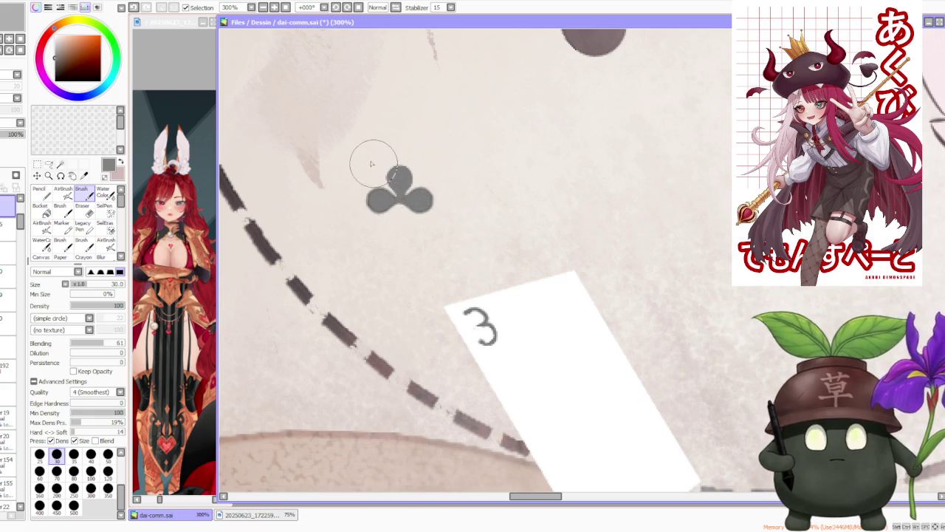
pyautogui.moveTo(396, 207); pyautogui.dragTo(405, 210)
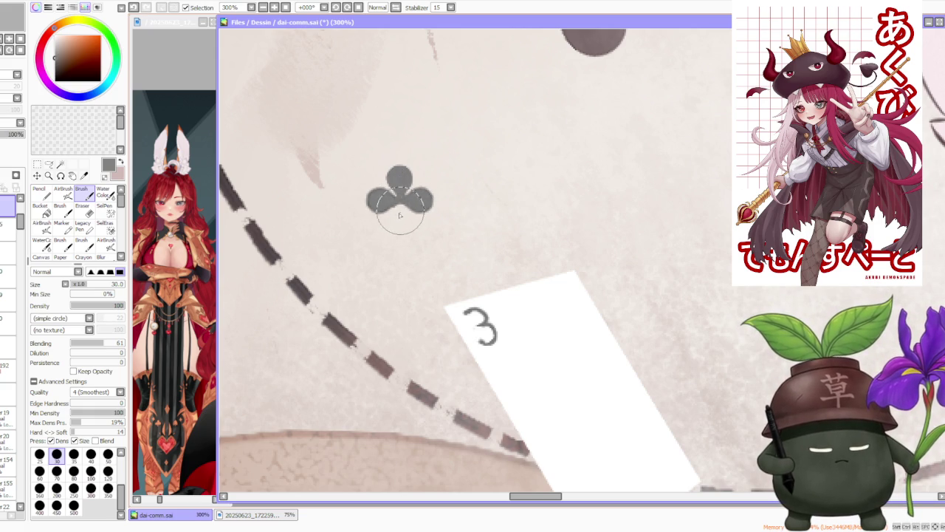
pyautogui.hotkey('ctrl', 'z')
pyautogui.moveTo(396, 209)
pyautogui.mouseDown()
pyautogui.moveTo(393, 226)
pyautogui.moveTo(412, 228)
pyautogui.mouseUp()
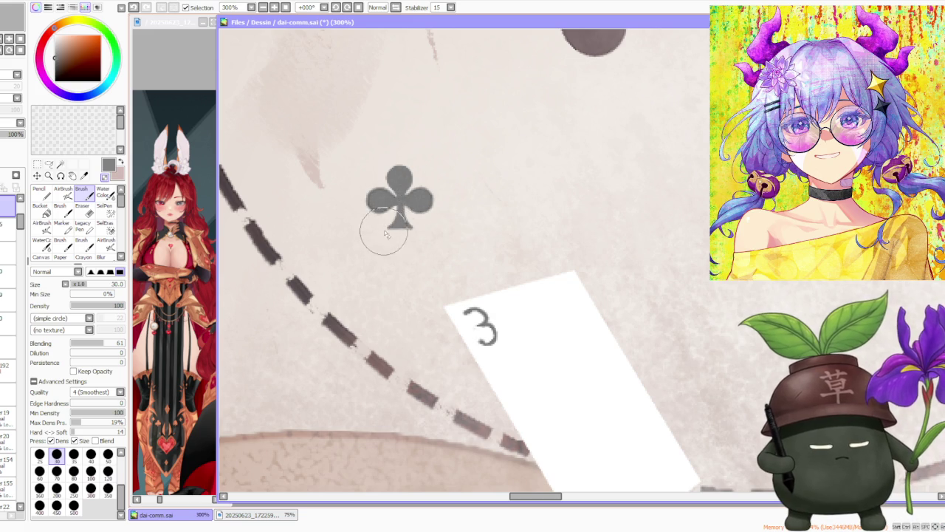
# Select the finished club symbol, copy it and paste a copy.
pyautogui.scroll(-3, 413, 156)
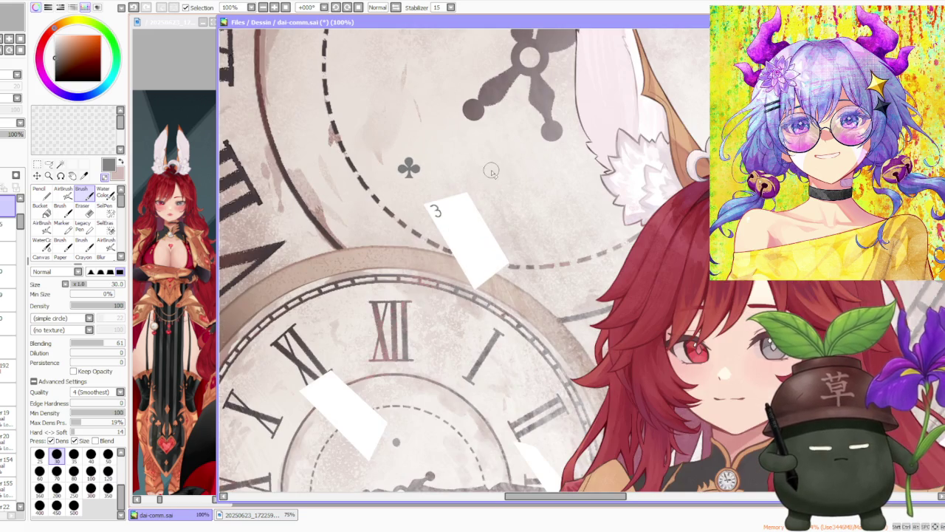
pyautogui.scroll(-2, 491, 171)
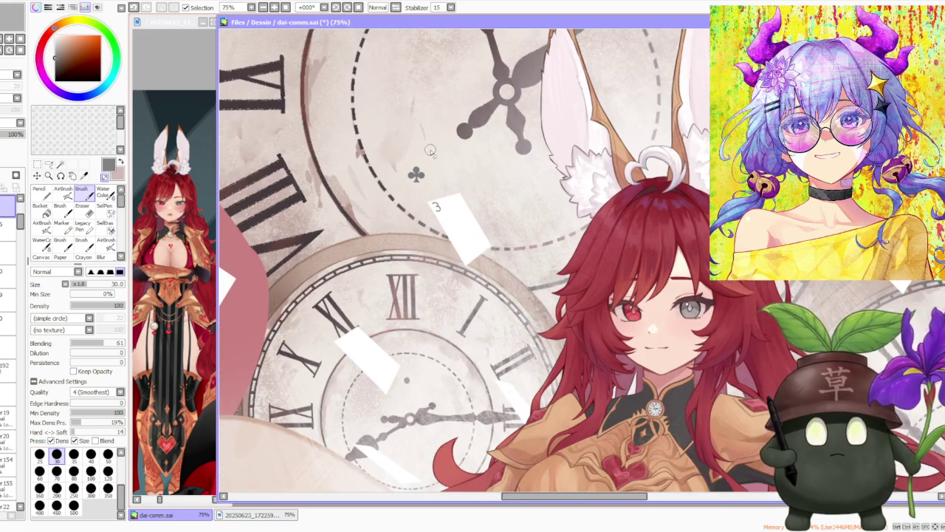
pyautogui.scroll(1, 428, 152)
pyautogui.scroll(1, 343, 210)
pyautogui.press('m')
pyautogui.moveTo(378, 179); pyautogui.dragTo(477, 293)
pyautogui.hotkey('ctrl', 'c')
pyautogui.hotkey('ctrl', 'v')
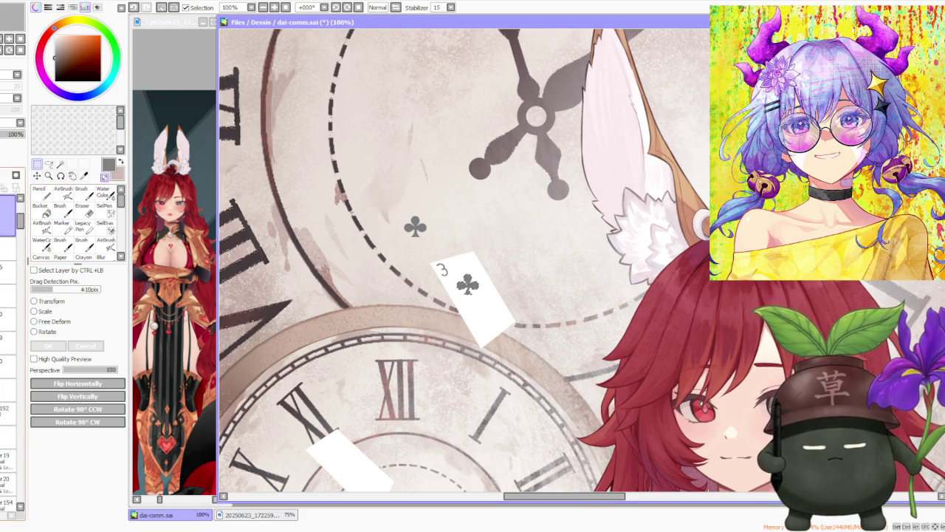
# Select the pasted club's layer and scale the copy down to a small pip.
pyautogui.click(7, 218)
pyautogui.click(7, 240)
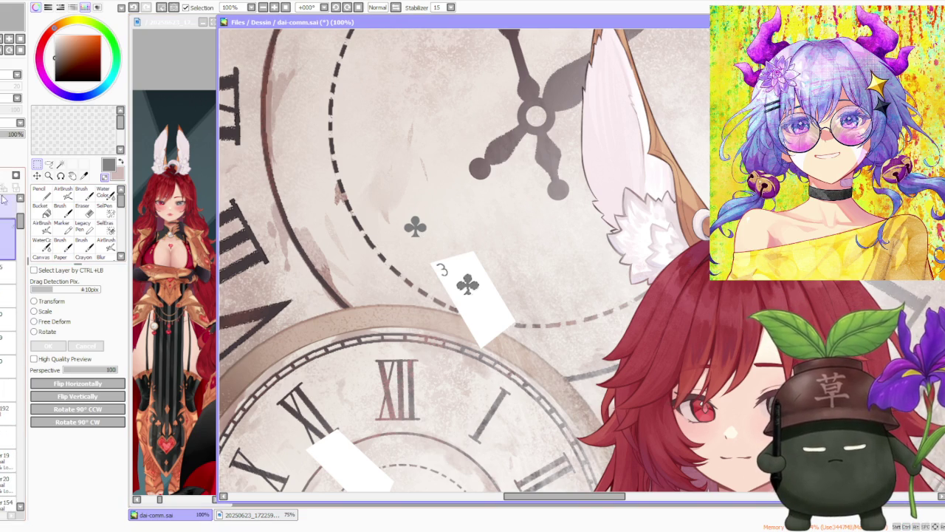
pyautogui.click(45, 314)
pyautogui.scroll(2, 404, 267)
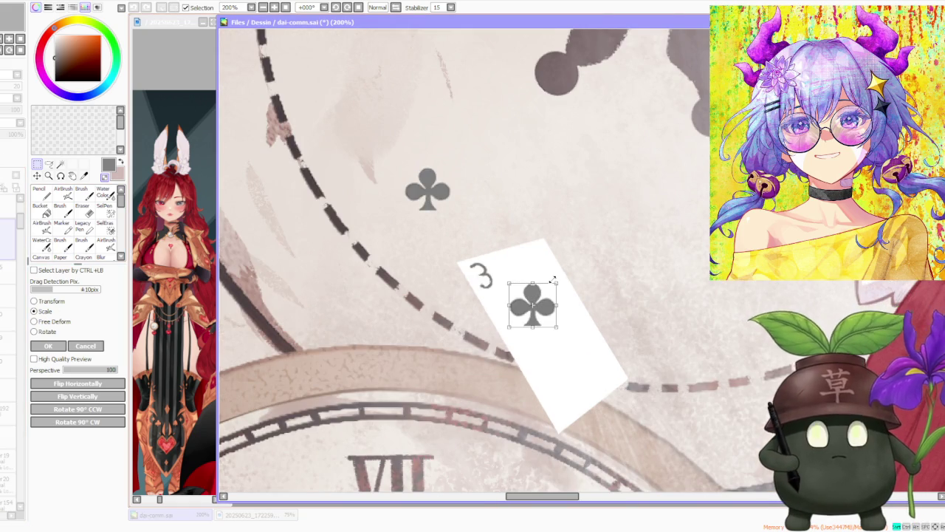
pyautogui.moveTo(556, 284); pyautogui.dragTo(531, 314)
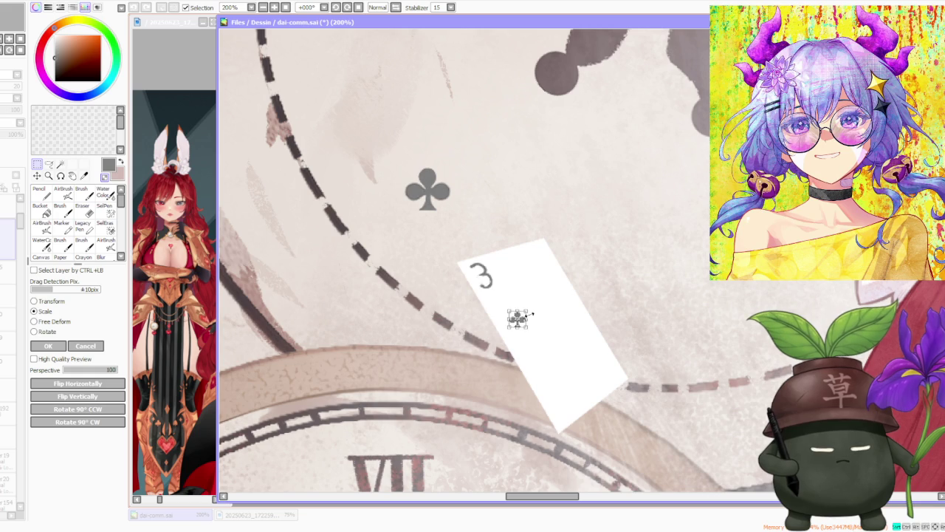
# Rotate the small club to the card's tilt and tuck it under the 3.
pyautogui.scroll(2, 472, 296)
pyautogui.moveTo(606, 317); pyautogui.dragTo(526, 310)
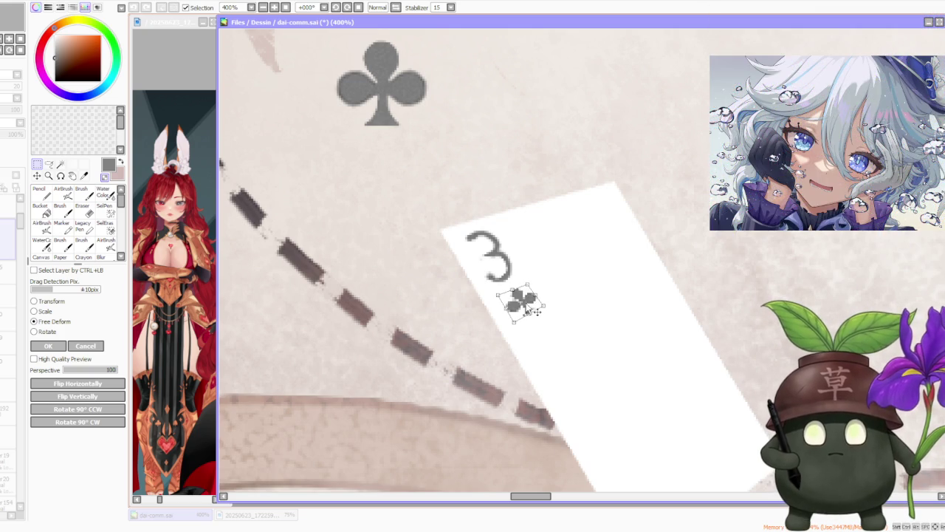
pyautogui.moveTo(537, 312)
pyautogui.mouseDown()
pyautogui.moveTo(494, 286)
pyautogui.moveTo(503, 308)
pyautogui.mouseUp()
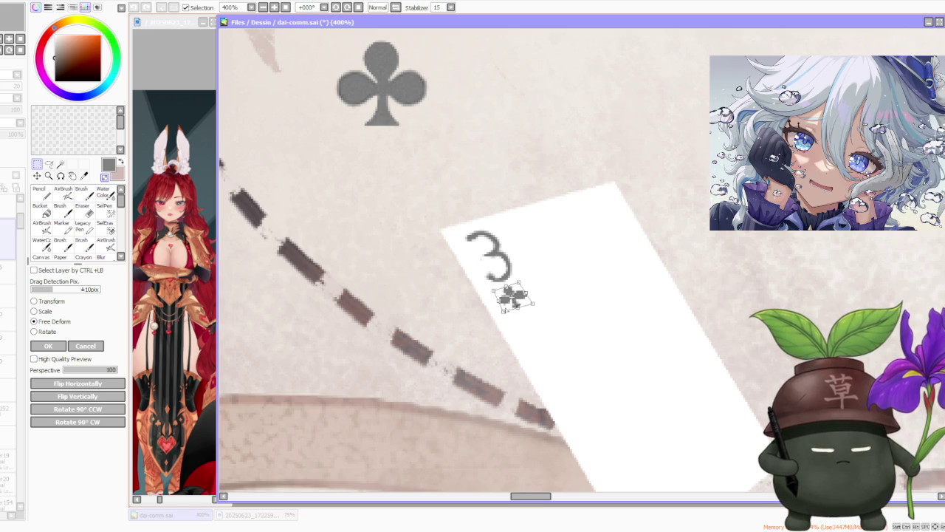
pyautogui.scroll(-3, 441, 280)
pyautogui.click(51, 345)
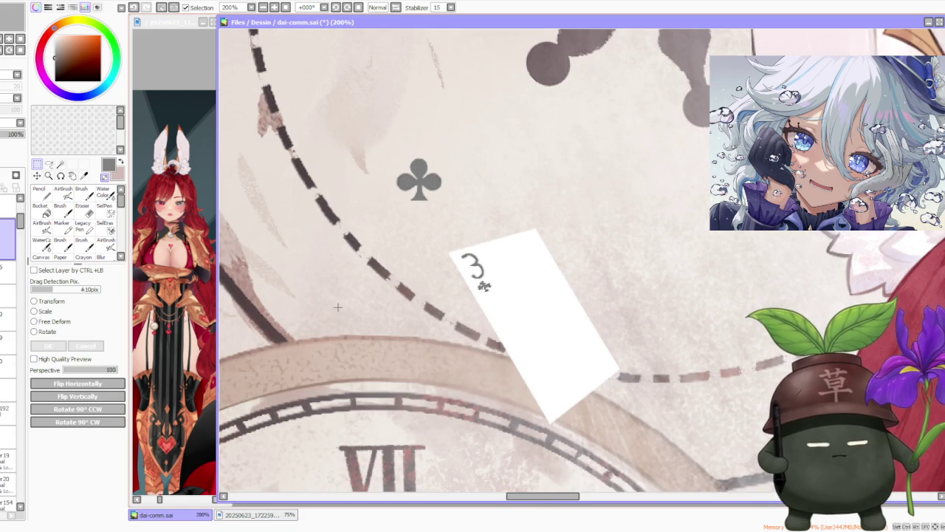
pyautogui.scroll(-2, 480, 281)
pyautogui.scroll(2, 462, 291)
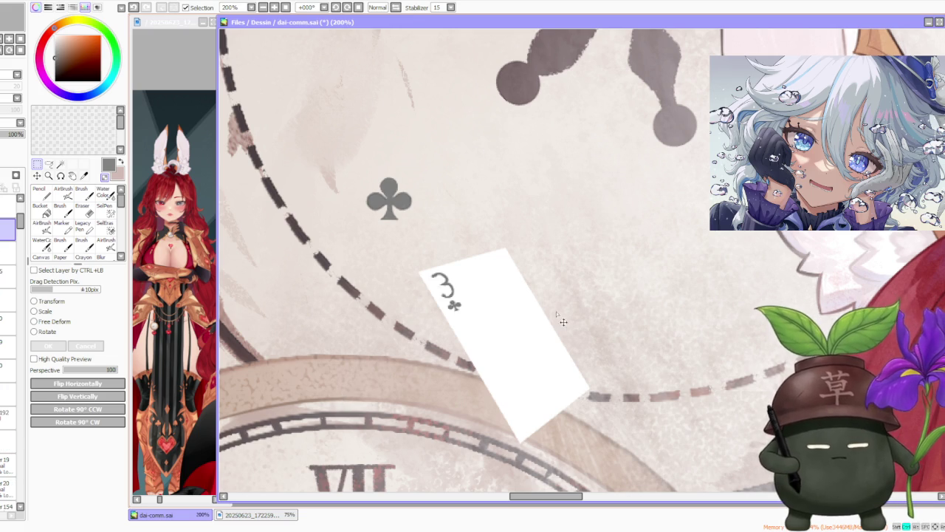
pyautogui.moveTo(346, 155)
pyautogui.mouseDown()
pyautogui.moveTo(424, 257)
pyautogui.moveTo(529, 317)
pyautogui.moveTo(513, 318)
pyautogui.mouseUp()
# Paste another club, then rotate, resize and free-deform it onto the card beside the 3.
pyautogui.hotkey('ctrl', 'c')
pyautogui.hotkey('ctrl', 'v')
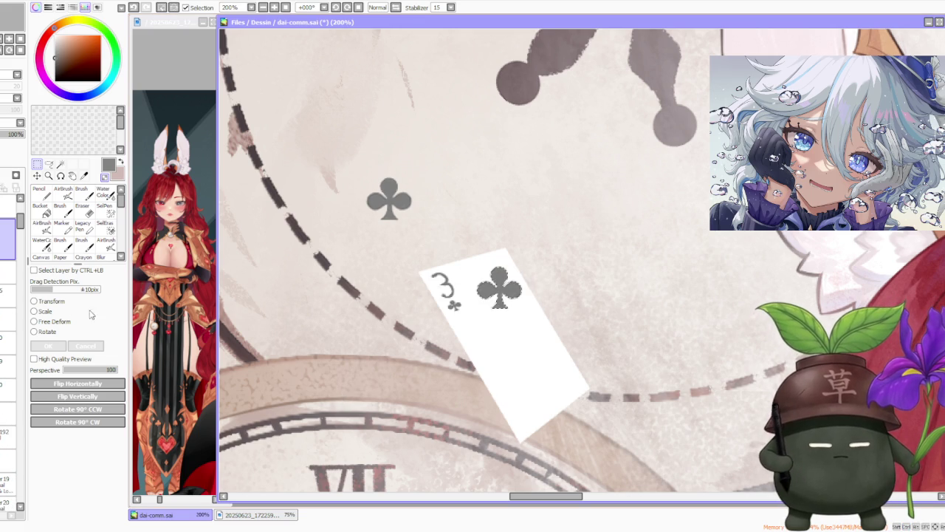
pyautogui.hotkey('ctrl', 't')
pyautogui.moveTo(557, 271)
pyautogui.mouseDown()
pyautogui.moveTo(535, 242)
pyautogui.moveTo(510, 266)
pyautogui.moveTo(527, 297)
pyautogui.moveTo(494, 313)
pyautogui.moveTo(517, 301)
pyautogui.mouseUp()
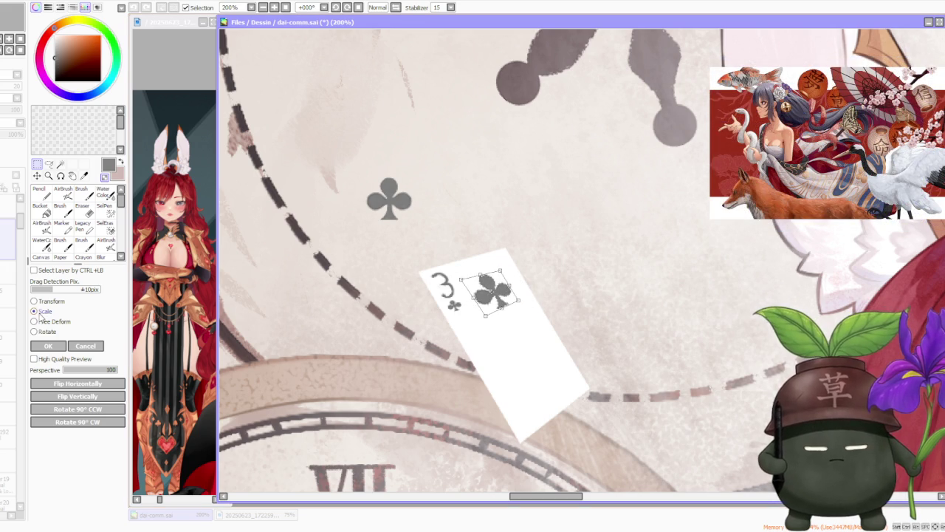
pyautogui.moveTo(461, 280); pyautogui.dragTo(499, 294)
pyautogui.click(52, 322)
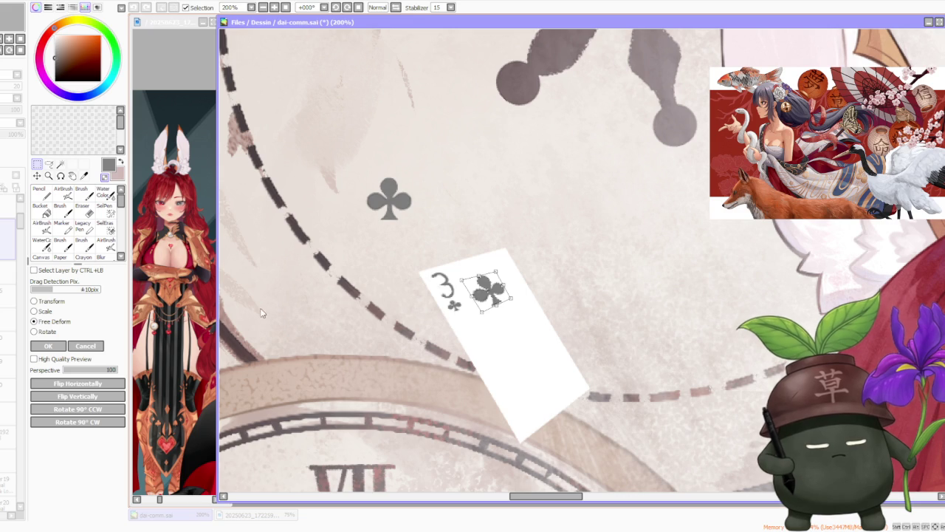
pyautogui.click(48, 346)
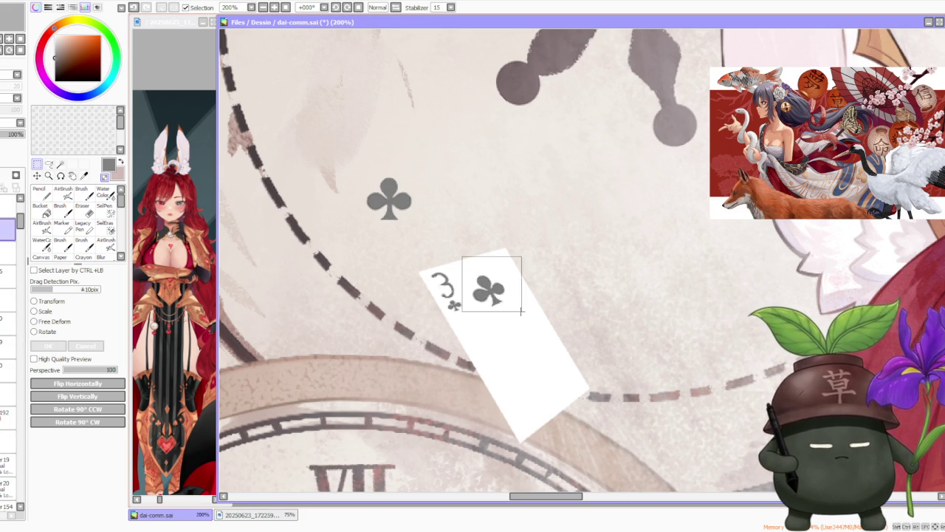
# Paste another club copy and move it lower down the card.
pyautogui.hotkey('ctrl', 'c')
pyautogui.hotkey('ctrl', 'v')
pyautogui.moveTo(507, 299); pyautogui.dragTo(530, 337)
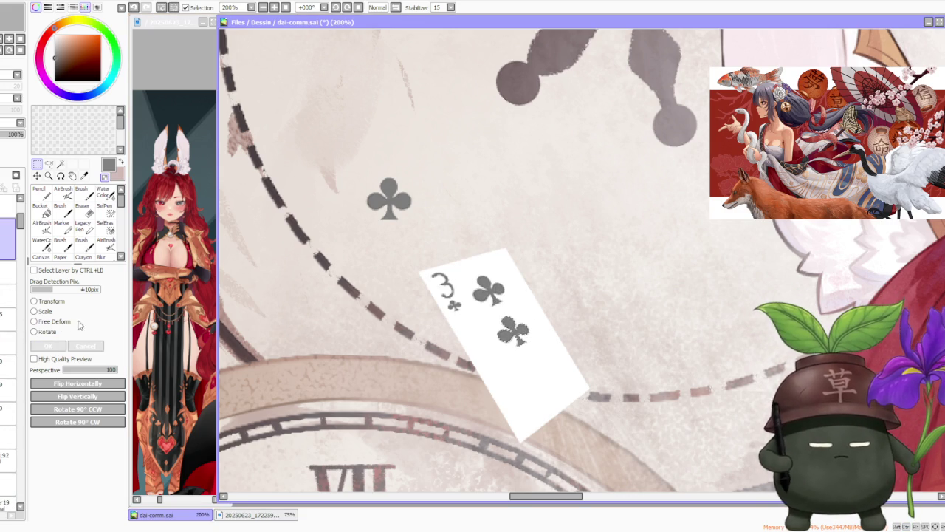
pyautogui.click(44, 331)
pyautogui.moveTo(562, 281); pyautogui.dragTo(560, 303)
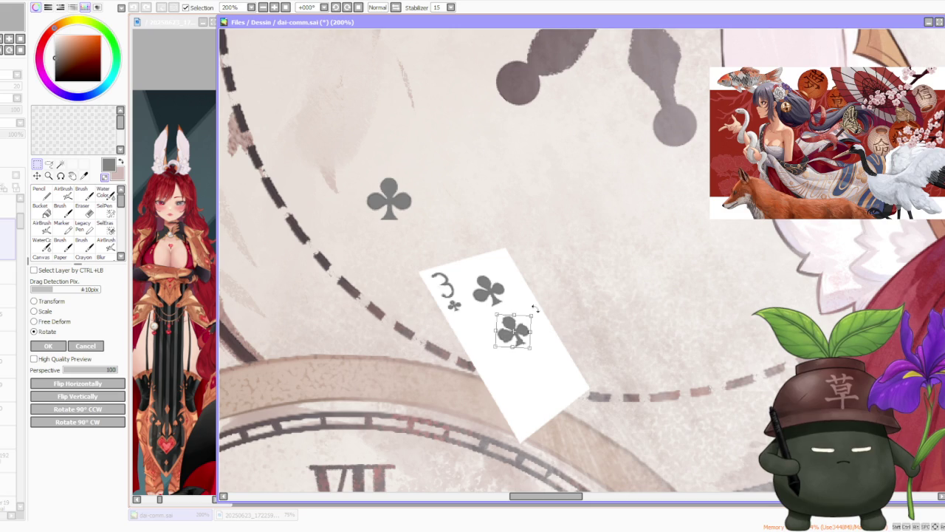
pyautogui.click(73, 347)
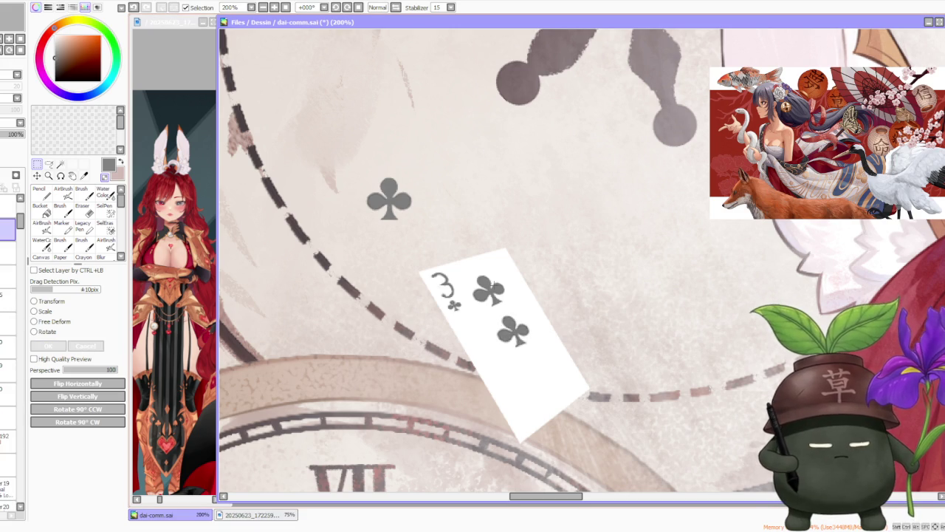
pyautogui.moveTo(484, 280); pyautogui.dragTo(593, 358)
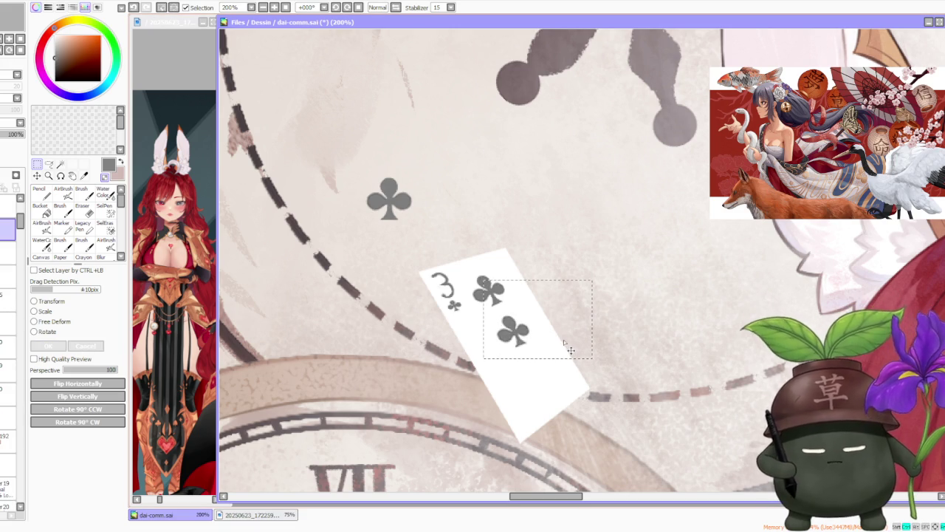
pyautogui.hotkey('ctrl', 't')
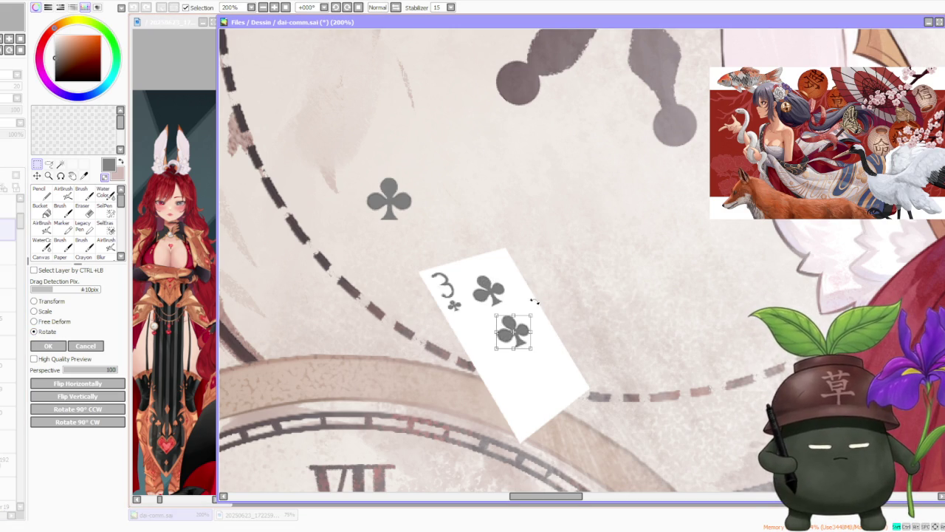
# Move the bottom club further down and free-deform and tilt it to the card's slant.
pyautogui.moveTo(513, 333); pyautogui.dragTo(547, 382)
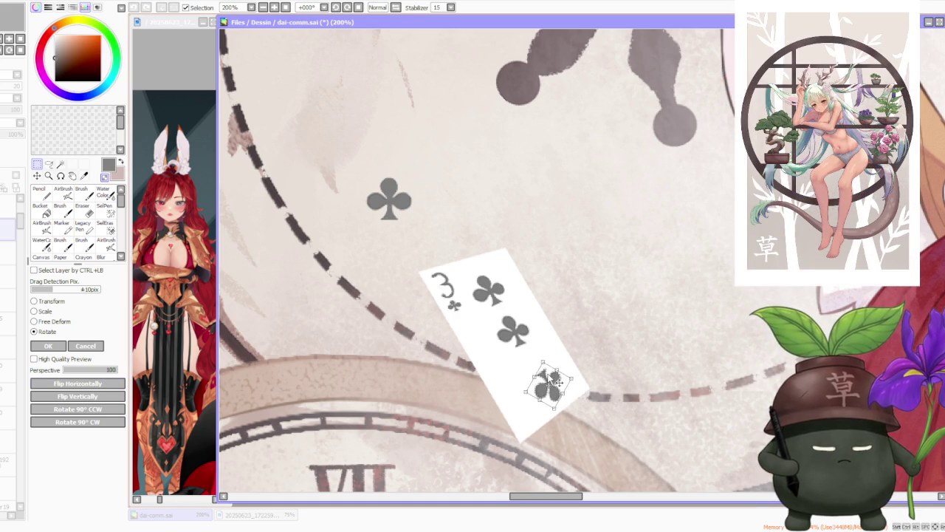
pyautogui.click(34, 322)
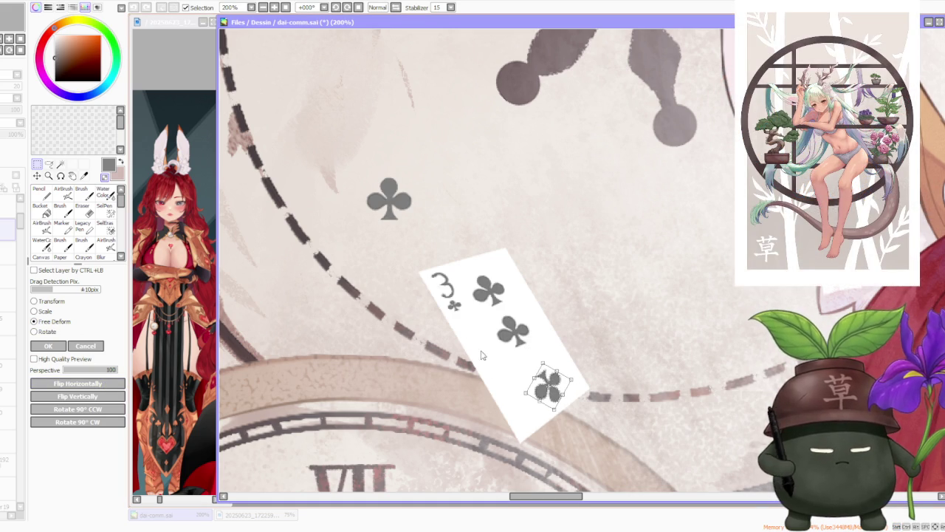
pyautogui.moveTo(543, 364); pyautogui.dragTo(541, 364)
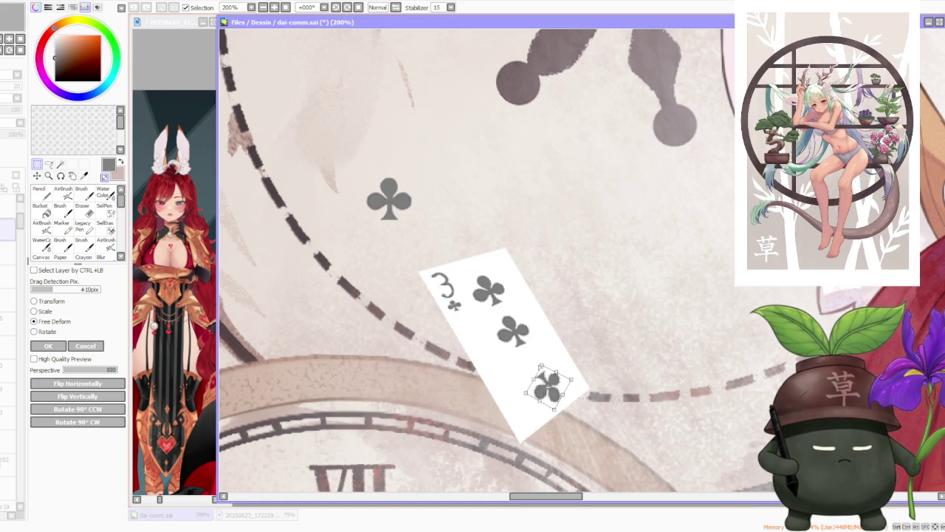
pyautogui.moveTo(577, 348); pyautogui.dragTo(547, 386)
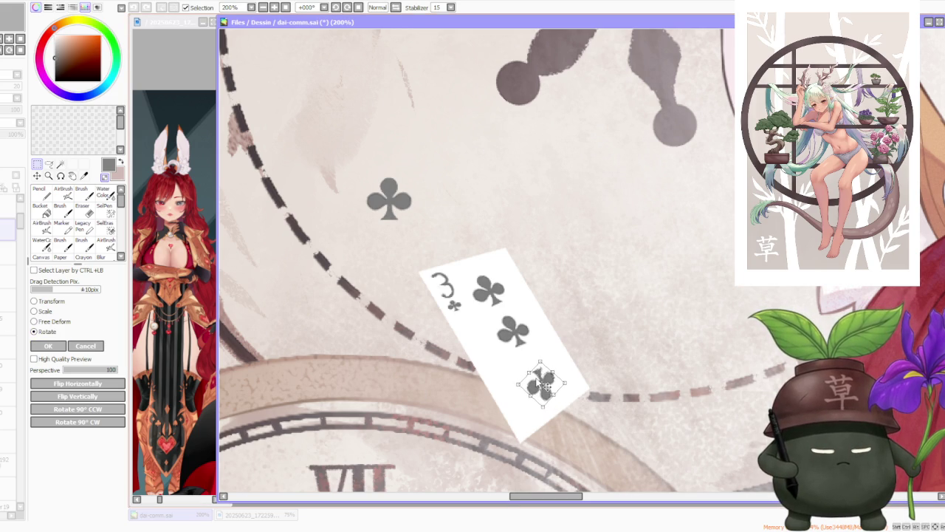
pyautogui.press('ctrl')
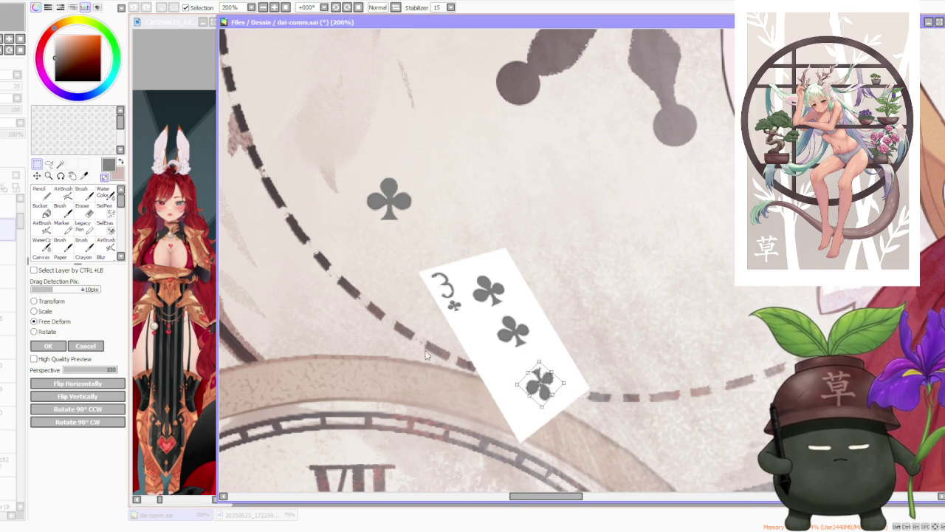
pyautogui.moveTo(548, 369); pyautogui.dragTo(540, 365)
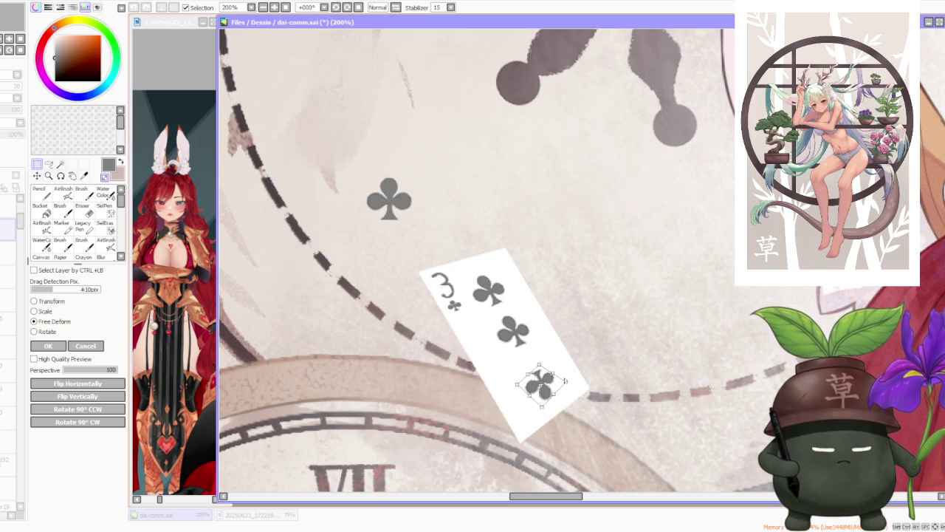
pyautogui.moveTo(541, 409)
pyautogui.mouseDown()
pyautogui.moveTo(517, 383)
pyautogui.moveTo(536, 365)
pyautogui.moveTo(565, 385)
pyautogui.moveTo(550, 372)
pyautogui.mouseUp()
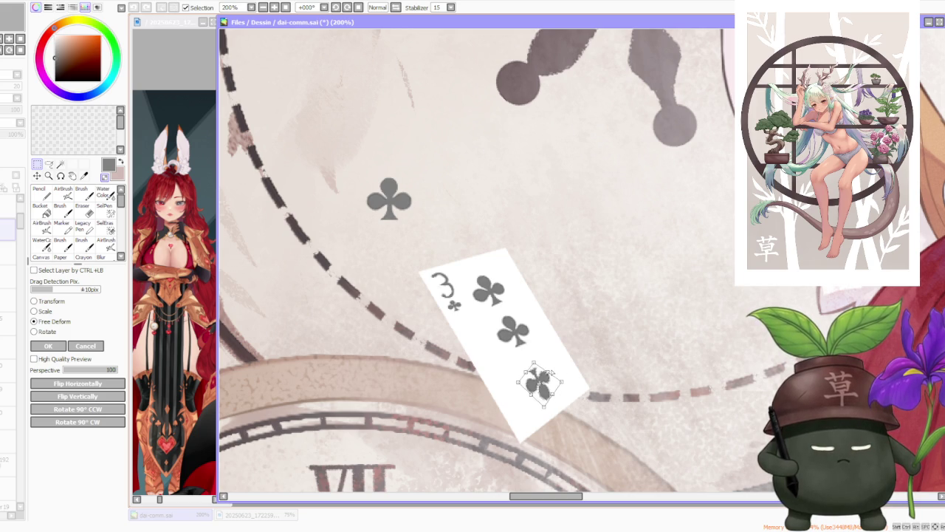
pyautogui.moveTo(544, 407)
pyautogui.mouseDown()
pyautogui.moveTo(545, 382)
pyautogui.moveTo(575, 383)
pyautogui.moveTo(561, 392)
pyautogui.mouseUp()
pyautogui.click(45, 311)
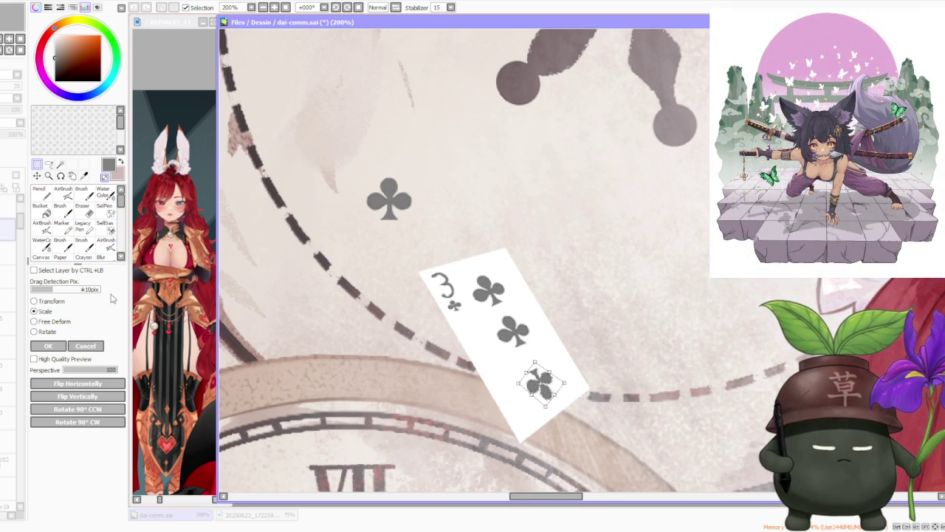
pyautogui.click(48, 346)
# Nudge the middle club slightly down and right and apply it.
pyautogui.scroll(-2, 486, 251)
pyautogui.scroll(-2, 486, 251)
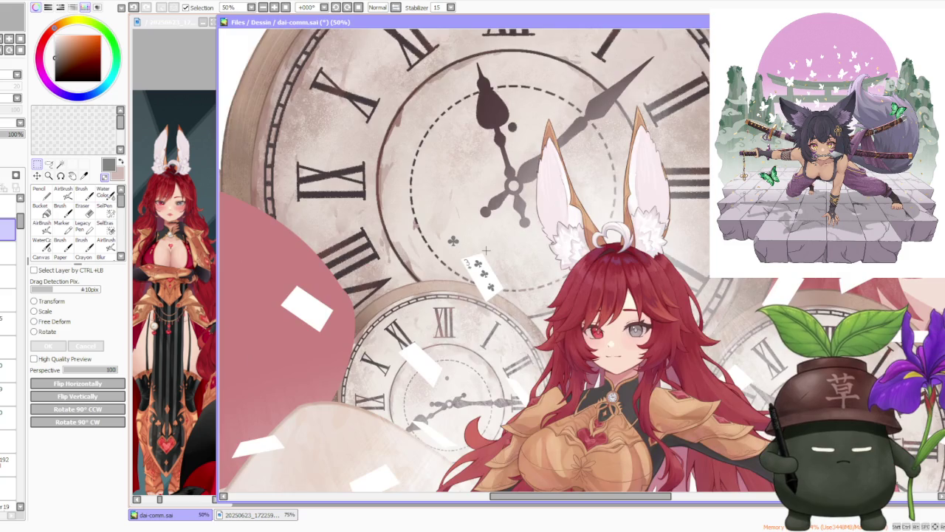
pyautogui.scroll(3, 486, 250)
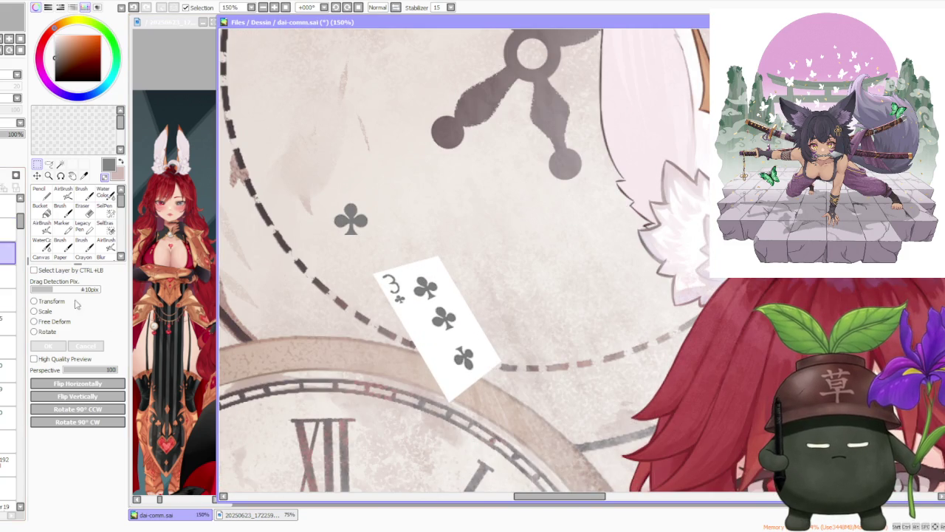
pyautogui.click(43, 311)
pyautogui.scroll(1, 334, 278)
pyautogui.moveTo(477, 336); pyautogui.dragTo(479, 341)
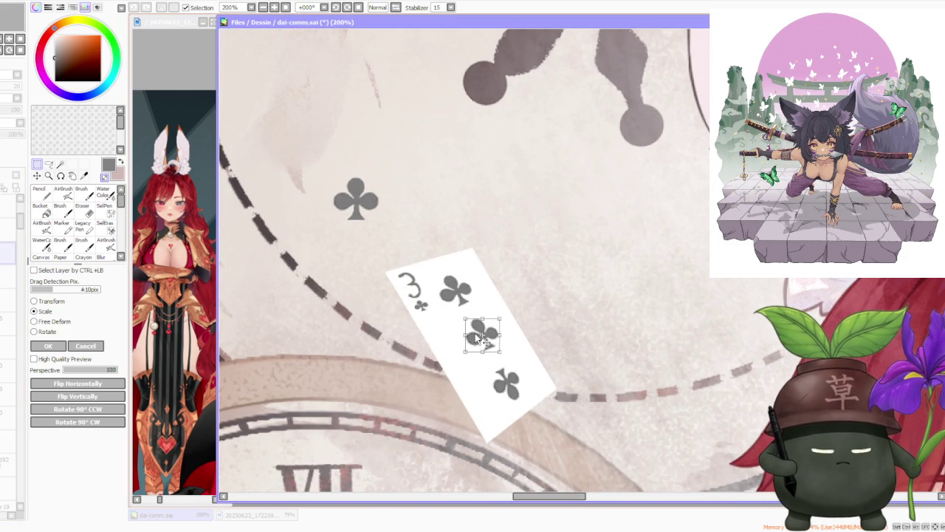
pyautogui.scroll(-2, 482, 304)
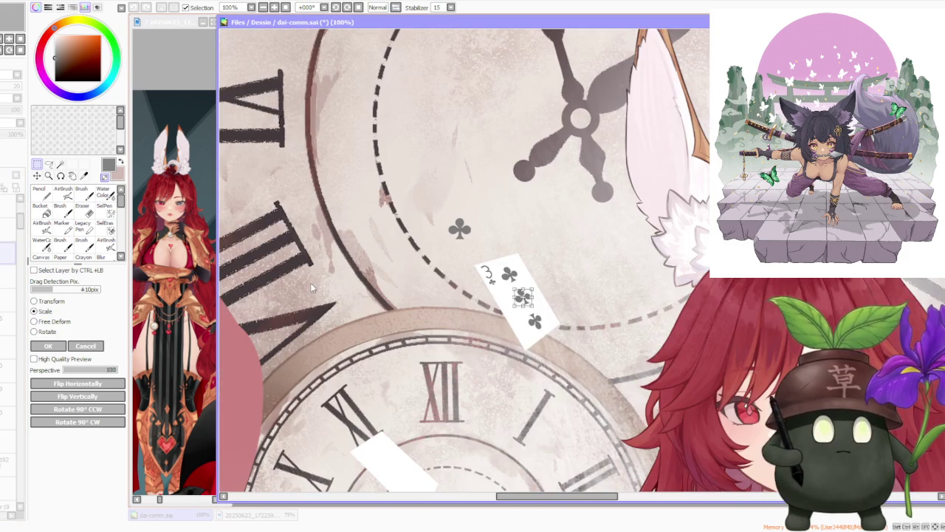
pyautogui.press('Return')
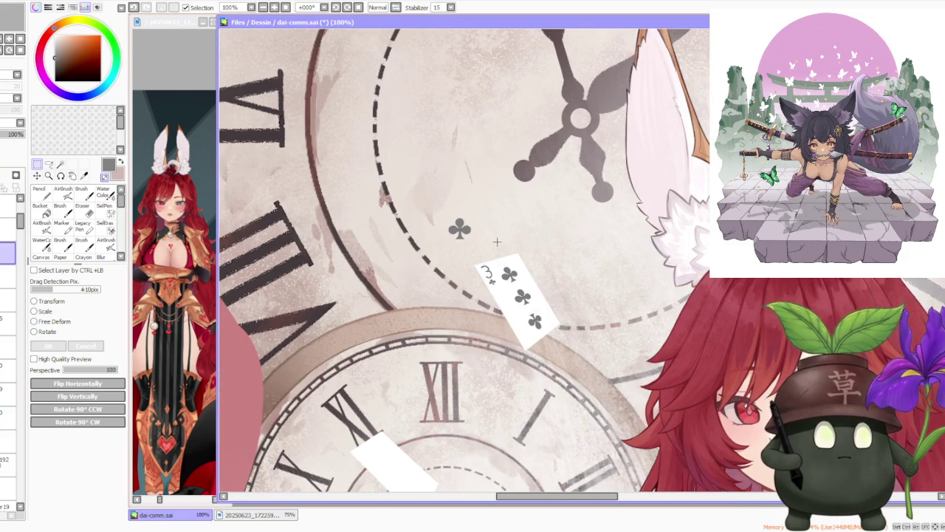
# Switch layers and select the 3 index in the card's top corner.
pyautogui.scroll(-3, 493, 241)
pyautogui.scroll(-3, 577, 222)
pyautogui.scroll(3, 577, 221)
pyautogui.scroll(-3, 569, 219)
pyautogui.scroll(-2, 560, 215)
pyautogui.scroll(3, 554, 214)
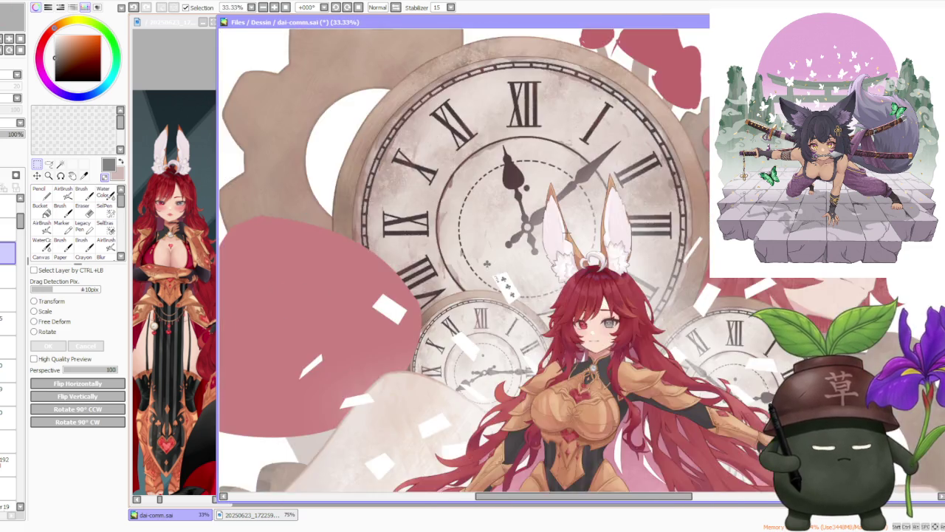
pyautogui.scroll(2, 554, 214)
pyautogui.scroll(2, 554, 214)
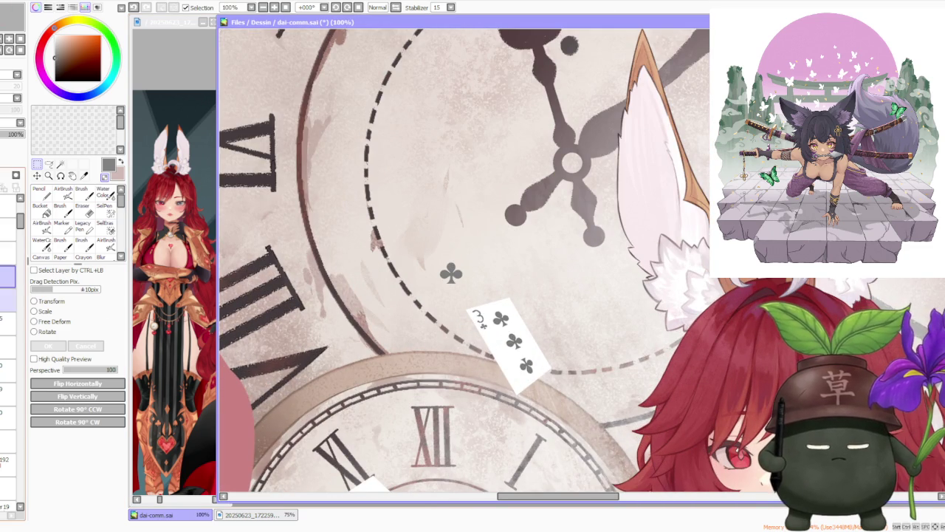
pyautogui.click(6, 301)
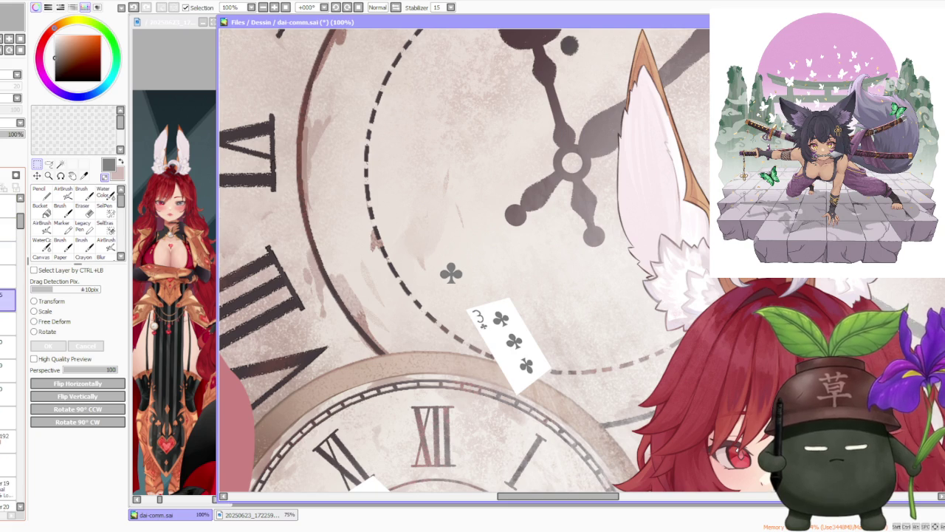
pyautogui.hotkey('ctrl', 't')
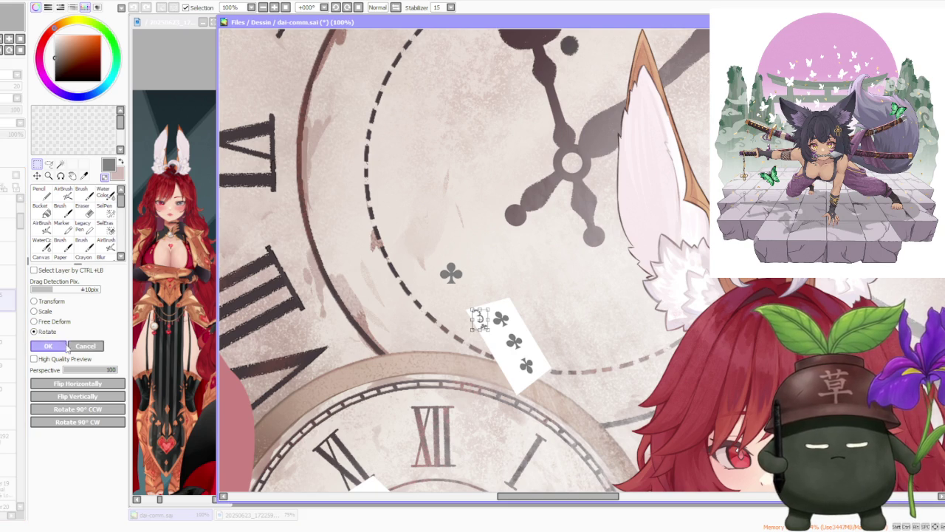
pyautogui.click(64, 346)
pyautogui.moveTo(465, 303); pyautogui.dragTo(499, 337)
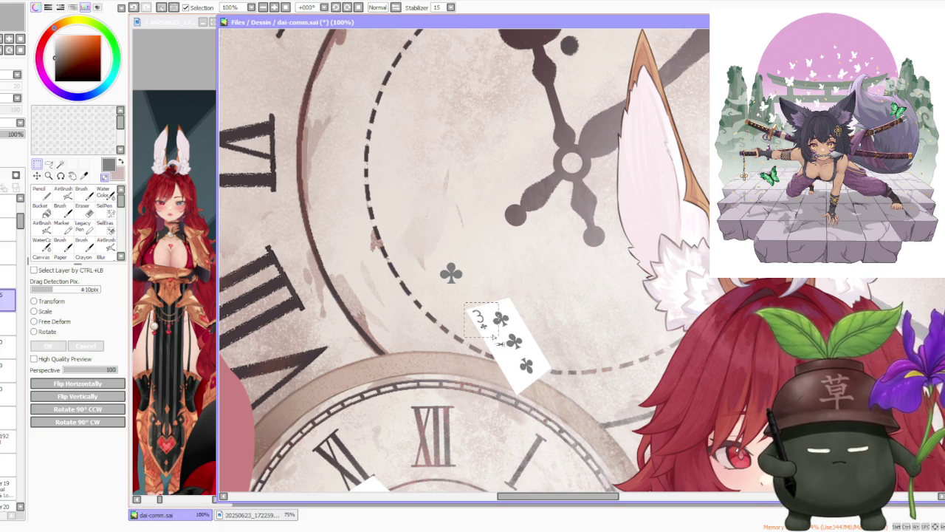
# Rotate the index upside down, move it to the bottom-right corner and skew it to fit.
pyautogui.click(38, 333)
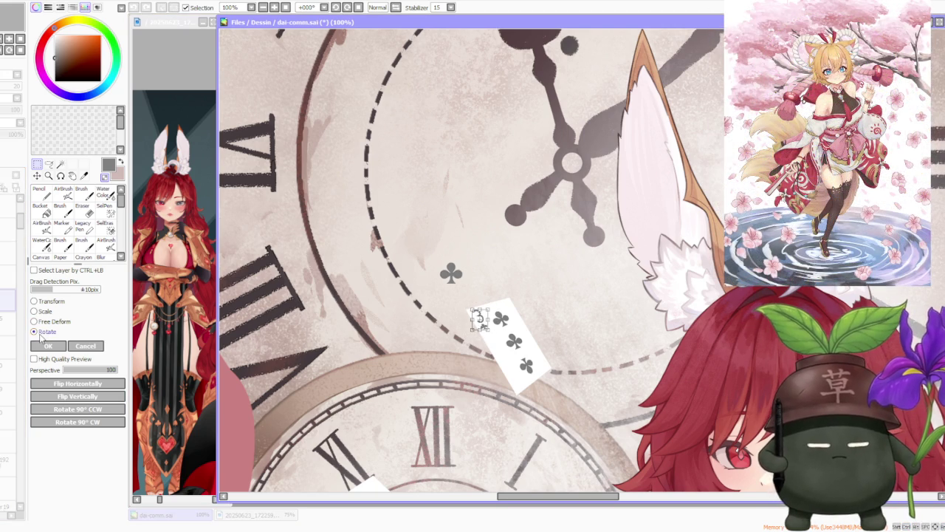
pyautogui.moveTo(497, 306); pyautogui.dragTo(423, 353)
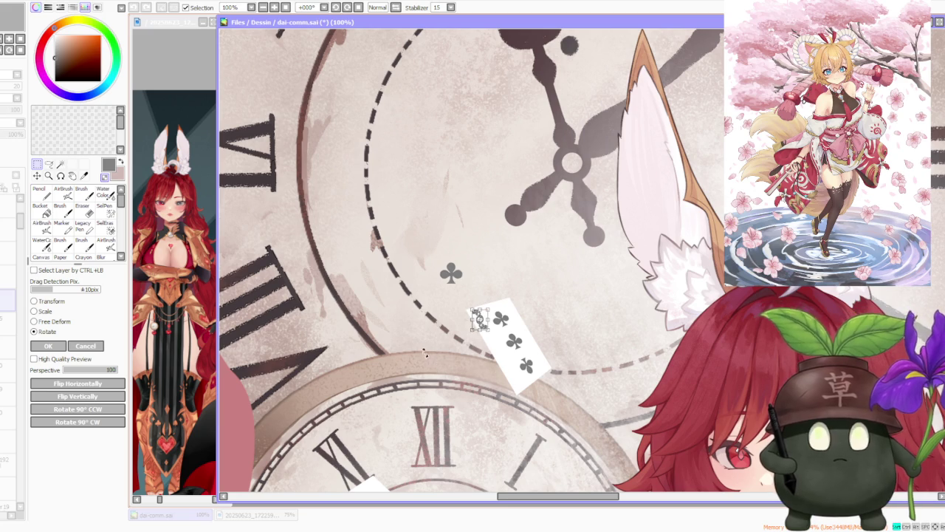
pyautogui.scroll(3, 480, 319)
pyautogui.moveTo(484, 317)
pyautogui.mouseDown()
pyautogui.moveTo(633, 392)
pyautogui.moveTo(676, 448)
pyautogui.mouseUp()
pyautogui.scroll(-2, 668, 436)
pyautogui.scroll(-2, 517, 384)
pyautogui.scroll(3, 342, 356)
pyautogui.click(53, 322)
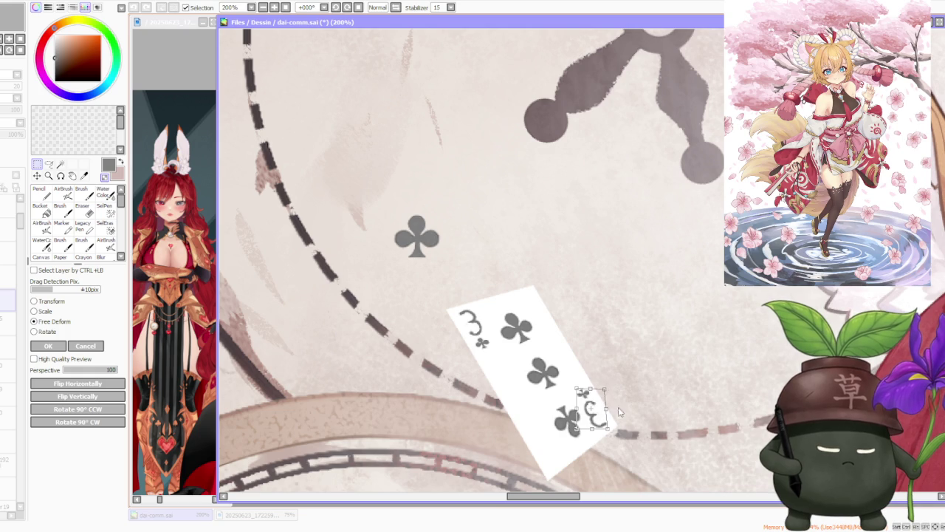
pyautogui.moveTo(613, 434); pyautogui.dragTo(609, 425)
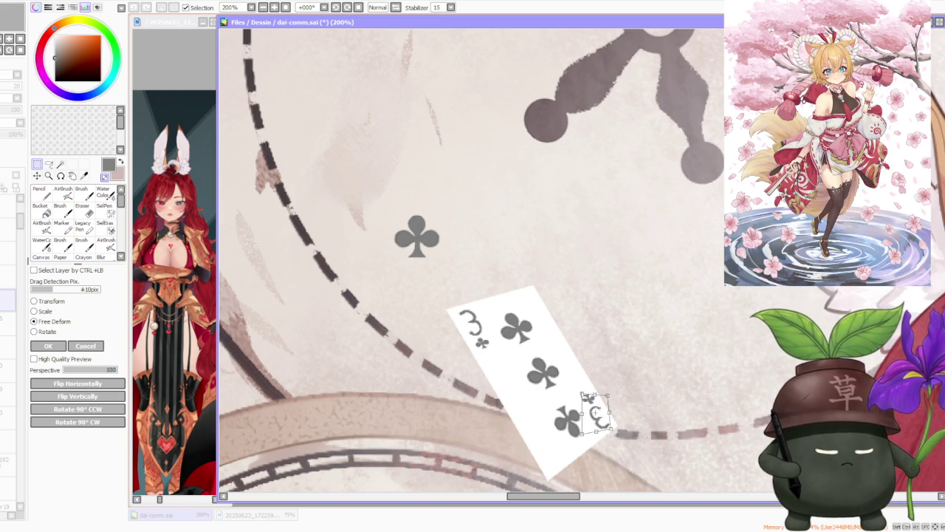
pyautogui.click(42, 346)
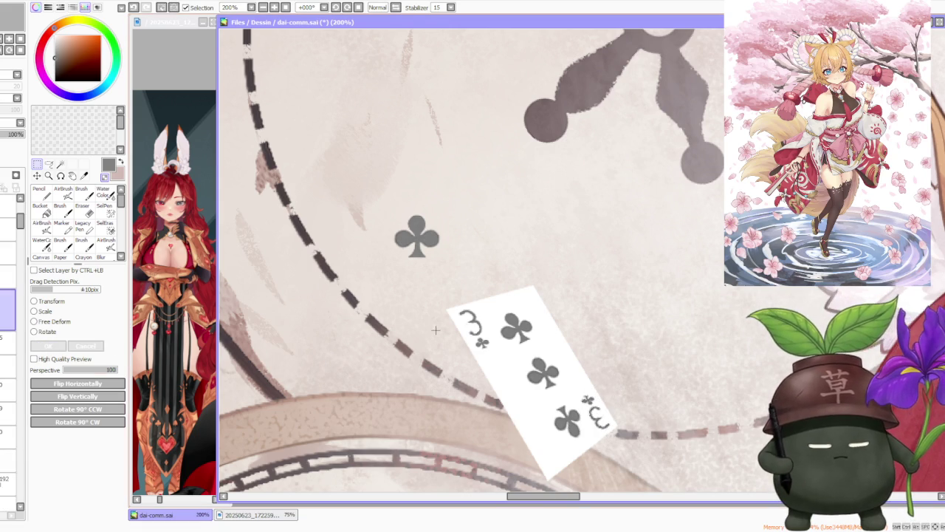
# Scroll around the club card, undoing and redoing the last change to compare.
pyautogui.scroll(-5, 545, 265)
pyautogui.scroll(-2, 517, 276)
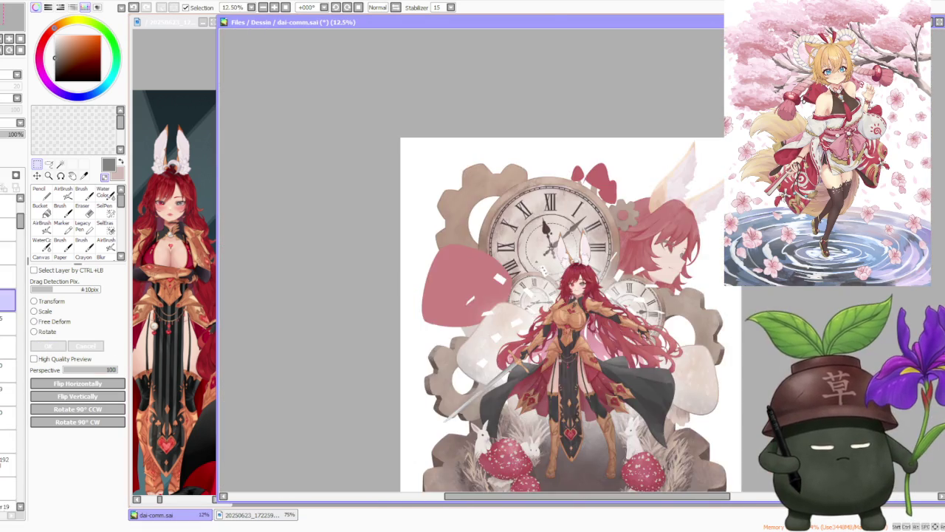
pyautogui.scroll(-1, 520, 269)
pyautogui.scroll(4, 520, 270)
pyautogui.scroll(1, 522, 267)
pyautogui.scroll(2, 510, 290)
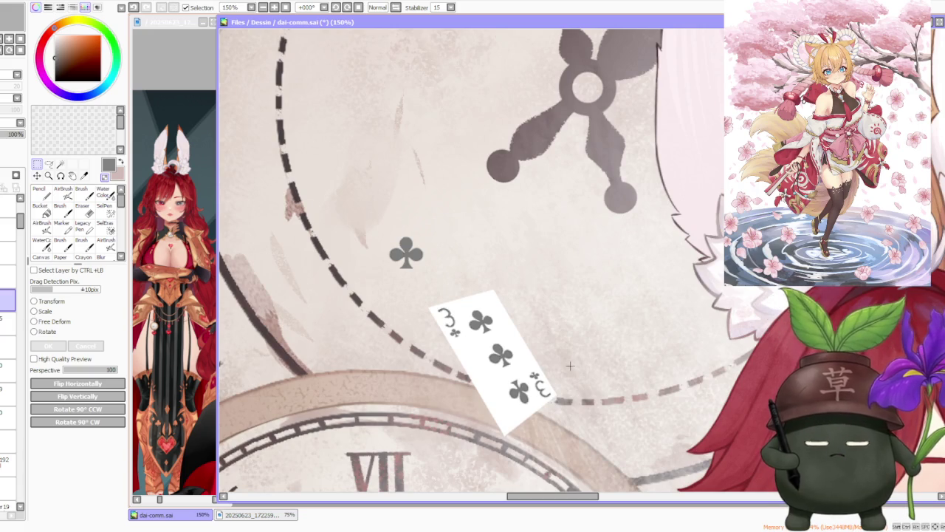
pyautogui.scroll(-2, 565, 364)
pyautogui.scroll(-3, 565, 365)
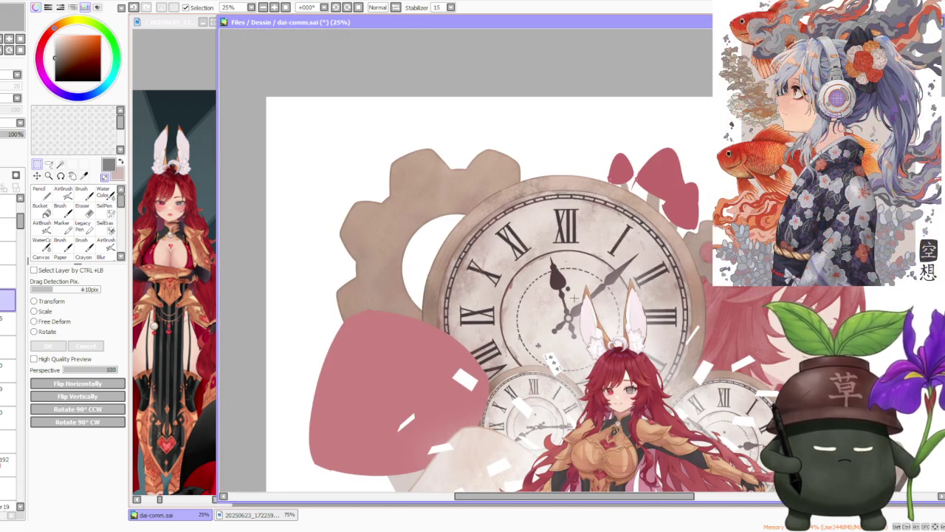
pyautogui.hotkey('ctrl', 'z')
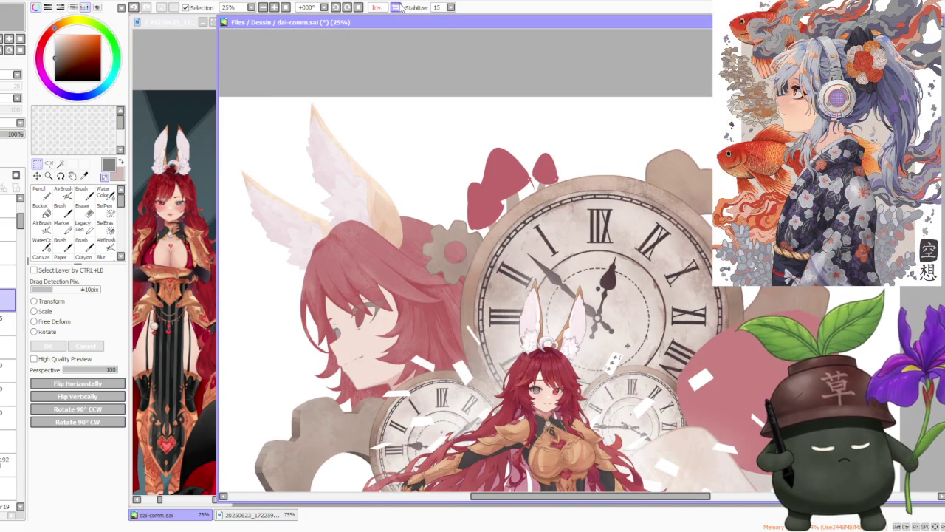
pyautogui.hotkey('ctrl', 'y')
pyautogui.scroll(2, 591, 369)
pyautogui.scroll(-1, 591, 369)
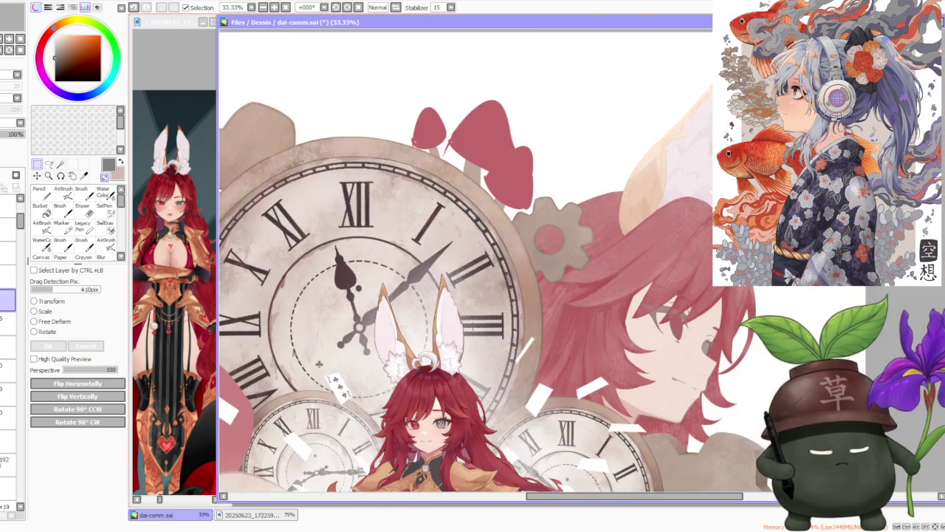
pyautogui.scroll(1, 591, 370)
pyautogui.scroll(1, 591, 369)
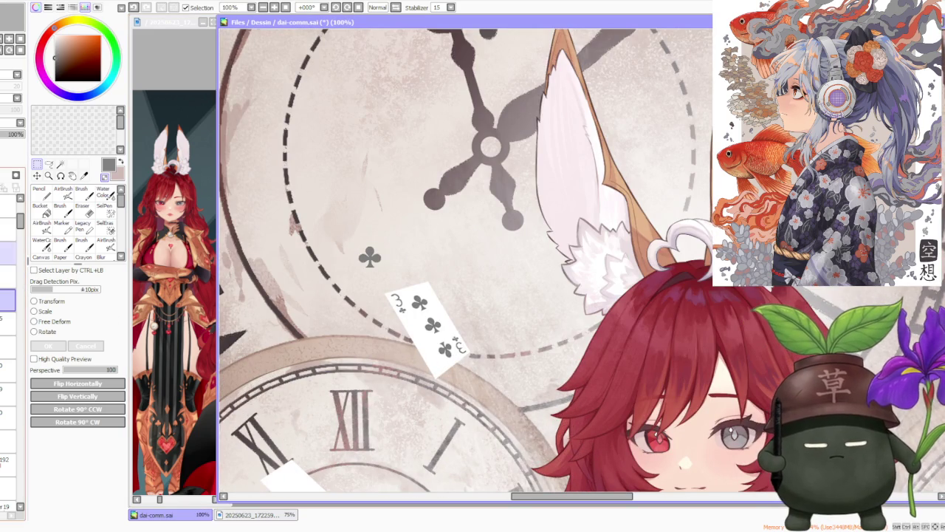
# Select the playing card's layer and put it into Free Deform mode.
pyautogui.click(7, 229)
pyautogui.click(7, 206)
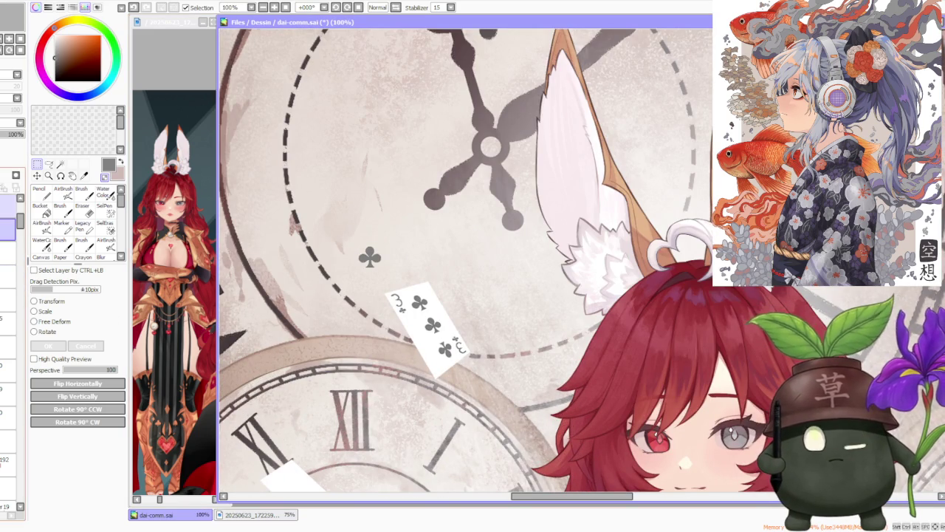
pyautogui.click(7, 229)
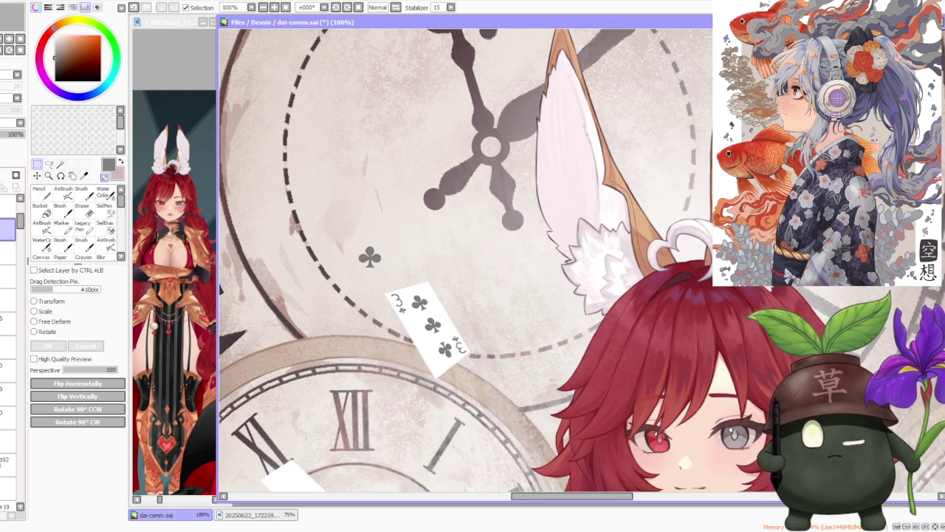
pyautogui.click(8, 206)
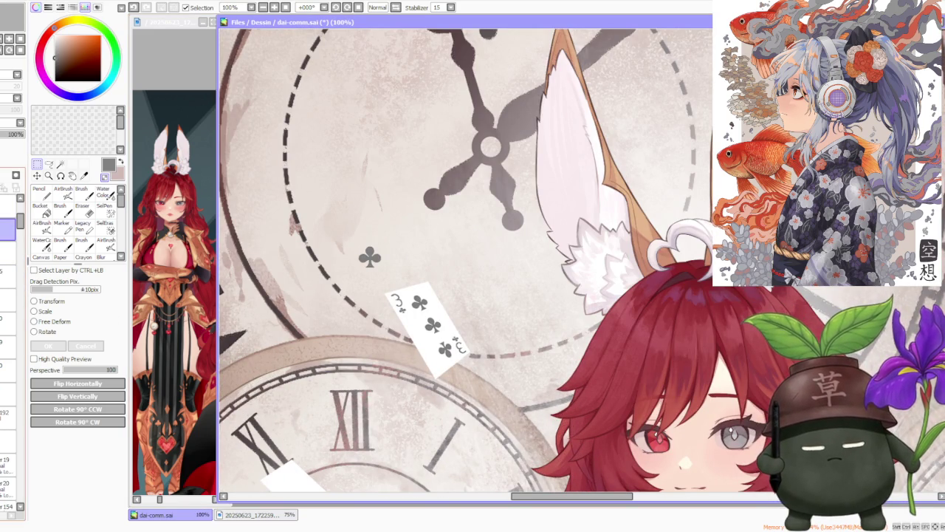
pyautogui.click(58, 322)
pyautogui.scroll(2, 369, 336)
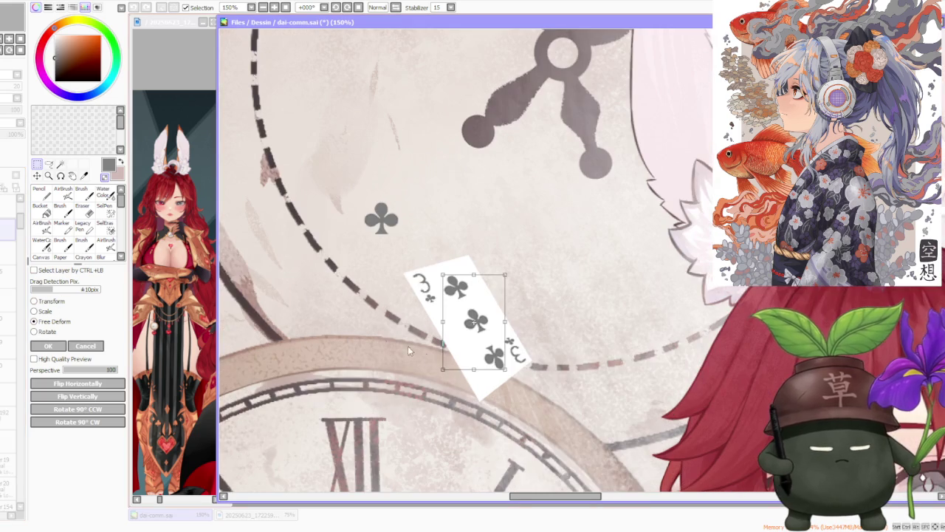
# Skew the three of clubs card's lower edge slightly left and apply the deformation.
pyautogui.moveTo(474, 369)
pyautogui.mouseDown()
pyautogui.moveTo(483, 350)
pyautogui.moveTo(489, 358)
pyautogui.moveTo(475, 352)
pyautogui.mouseUp()
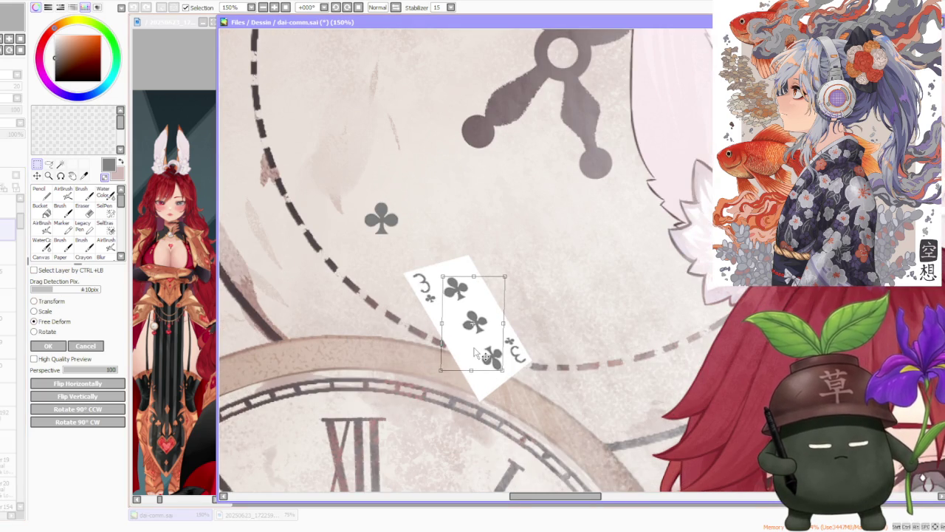
pyautogui.click(47, 346)
pyautogui.scroll(-3, 465, 279)
pyautogui.scroll(-3, 517, 262)
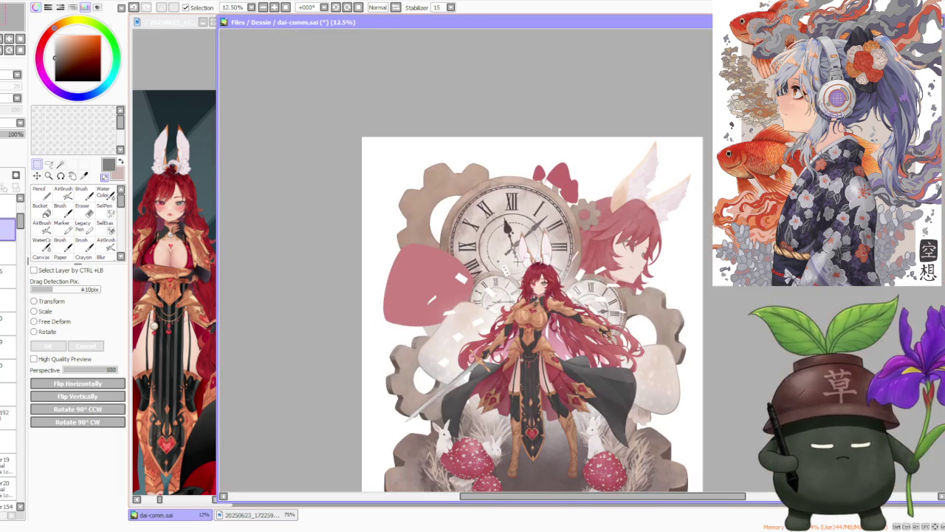
pyautogui.scroll(-1, 520, 260)
pyautogui.scroll(3, 520, 260)
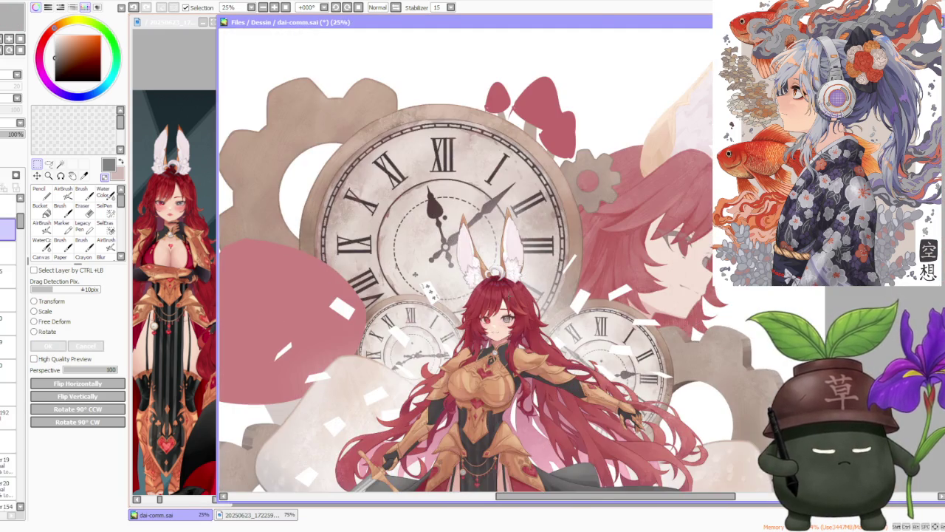
pyautogui.scroll(-2, 529, 274)
pyautogui.scroll(-2, 509, 285)
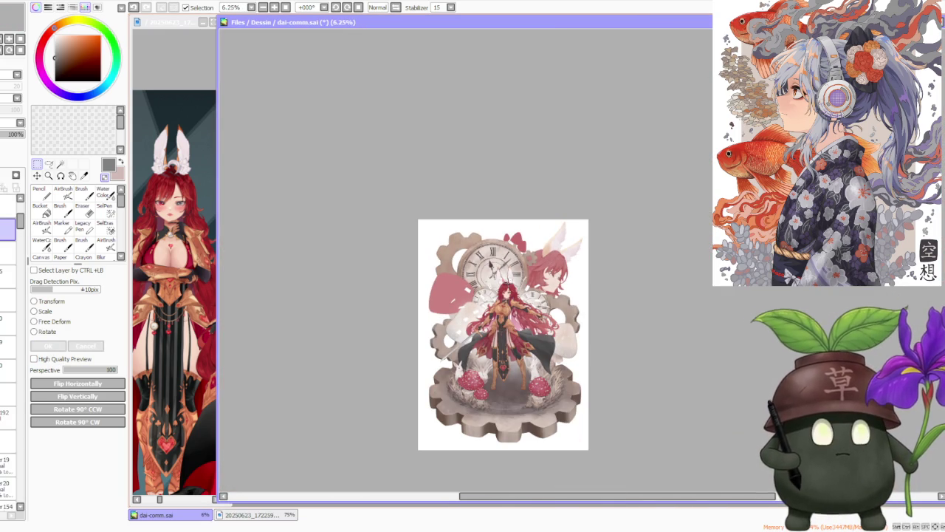
pyautogui.scroll(5, 491, 264)
pyautogui.scroll(2, 469, 265)
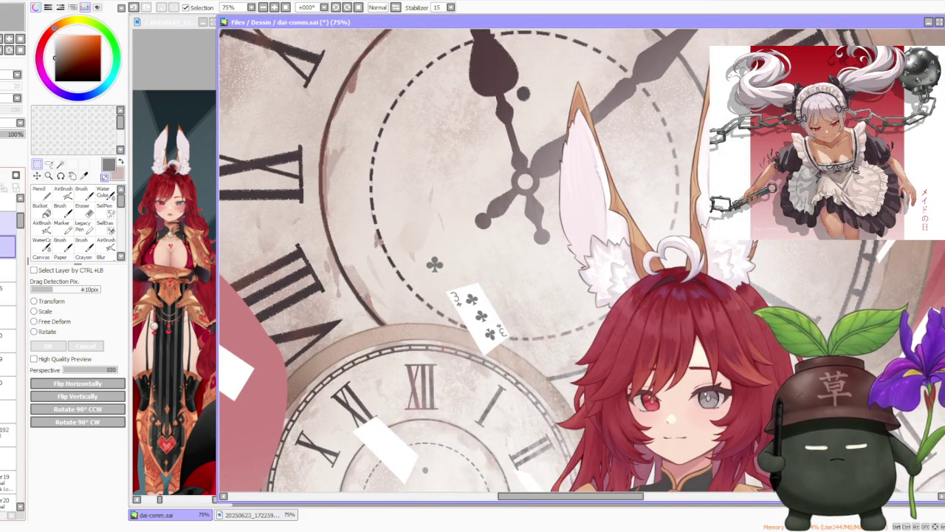
pyautogui.scroll(-3, 472, 266)
pyautogui.scroll(-2, 473, 266)
pyautogui.scroll(-1, 472, 266)
pyautogui.scroll(-1, 507, 214)
pyautogui.scroll(4, 507, 214)
pyautogui.scroll(-2, 522, 201)
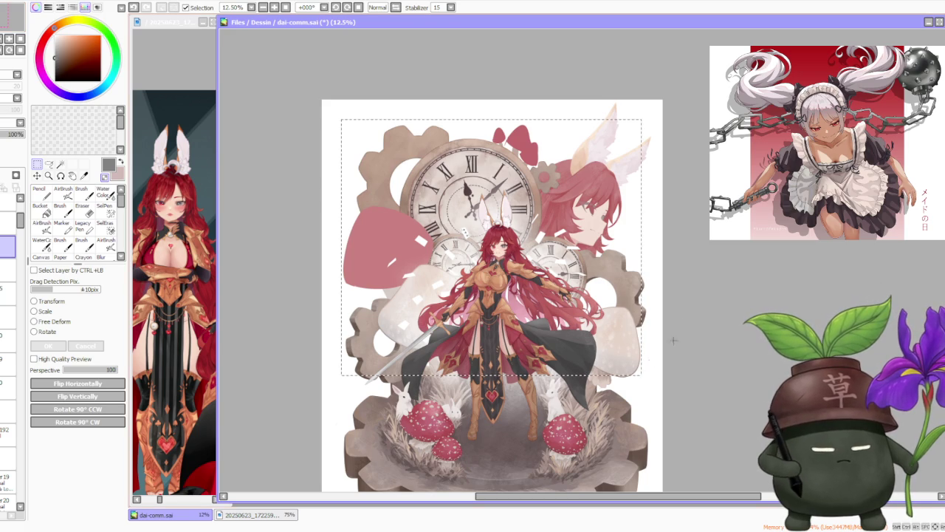
pyautogui.scroll(4, 486, 234)
pyautogui.scroll(-3, 476, 231)
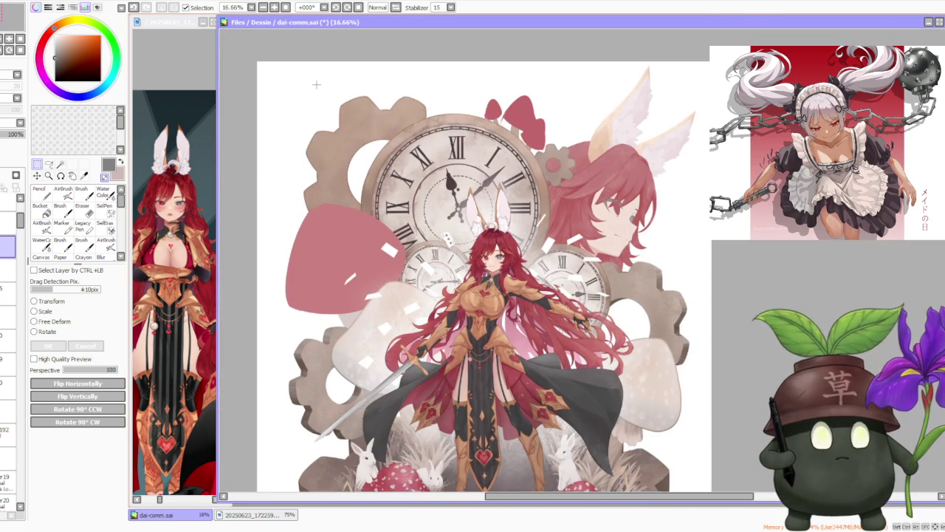
pyautogui.moveTo(281, 131); pyautogui.dragTo(466, 365)
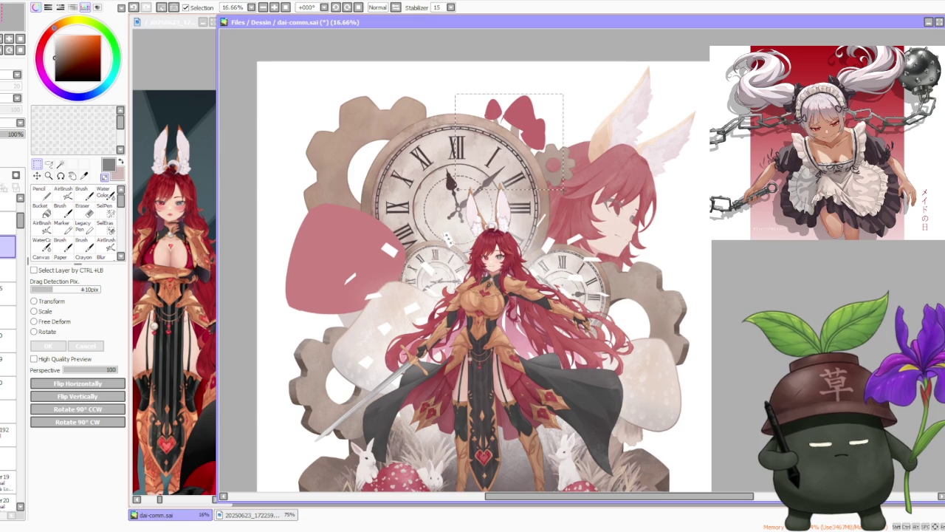
pyautogui.scroll(-2, 642, 247)
pyautogui.scroll(4, 630, 206)
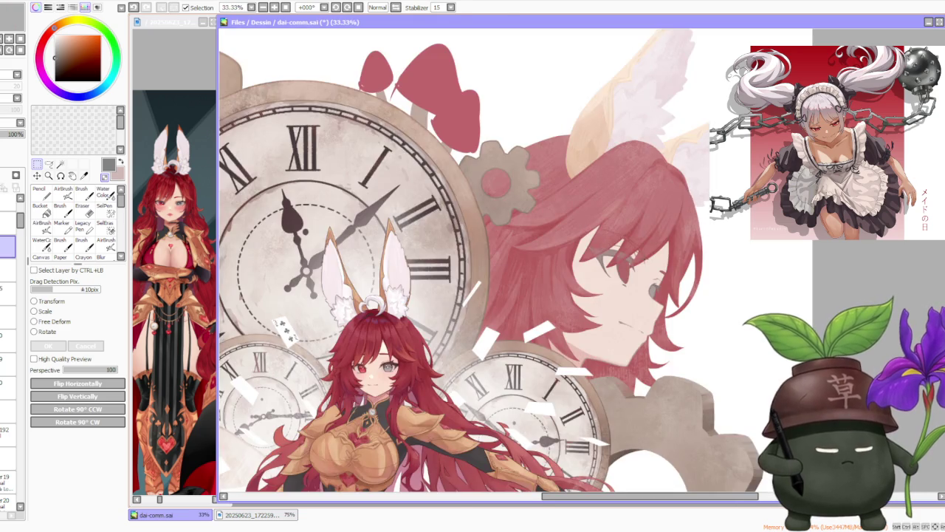
pyautogui.scroll(-4, 636, 172)
pyautogui.scroll(-1, 636, 172)
pyautogui.scroll(3, 636, 172)
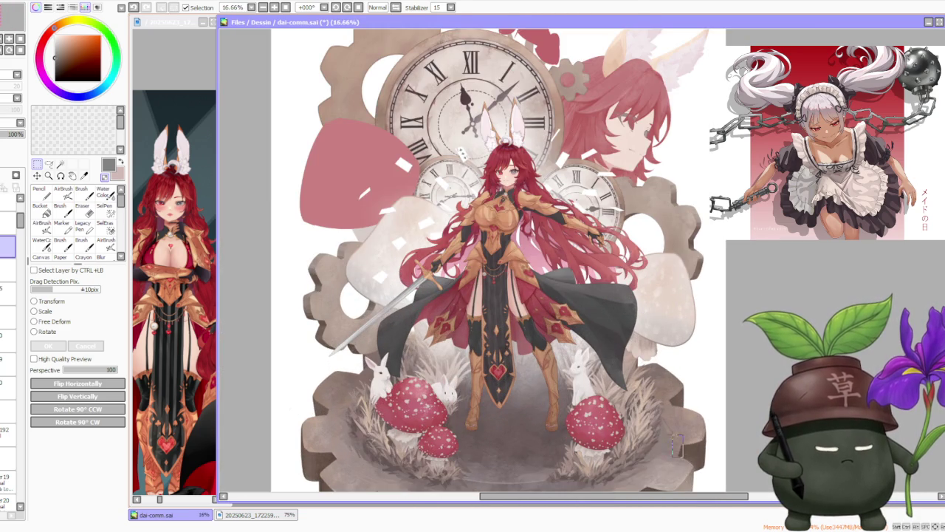
pyautogui.scroll(-3, 636, 172)
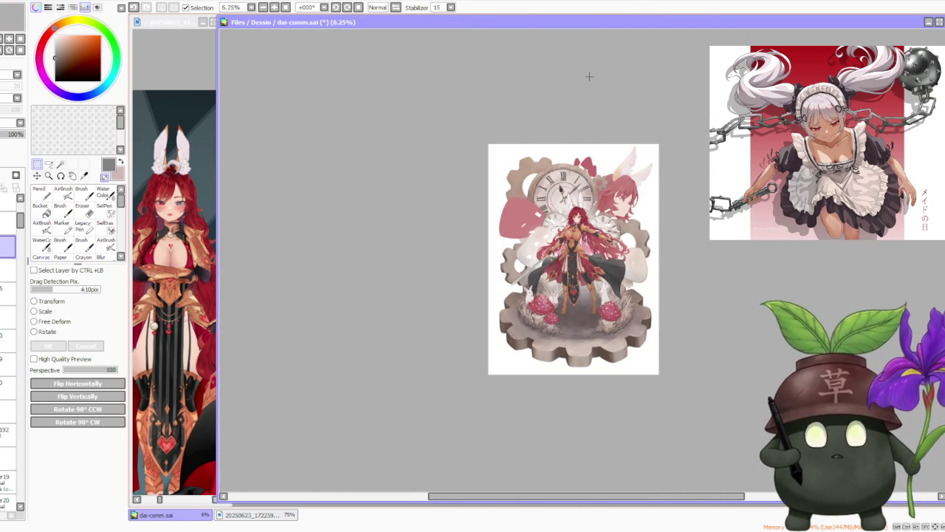
pyautogui.scroll(2, 590, 76)
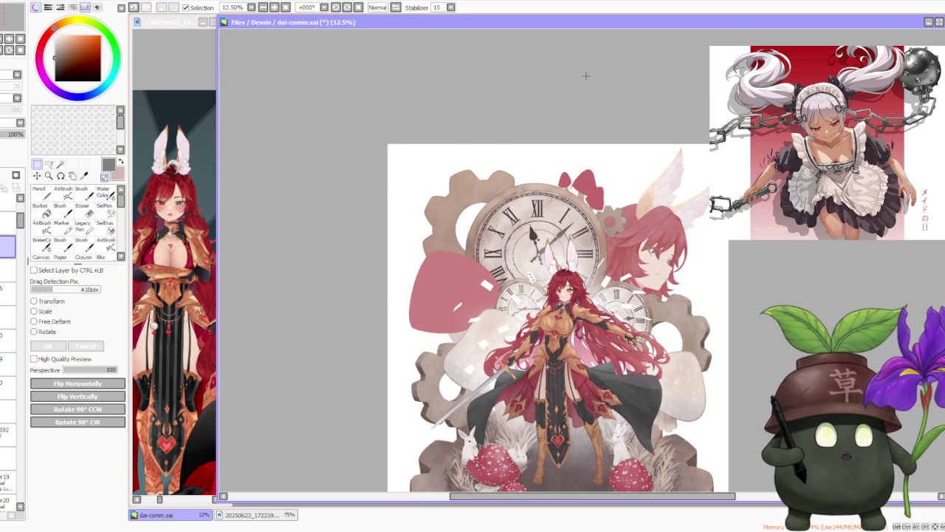
pyautogui.scroll(1, 579, 120)
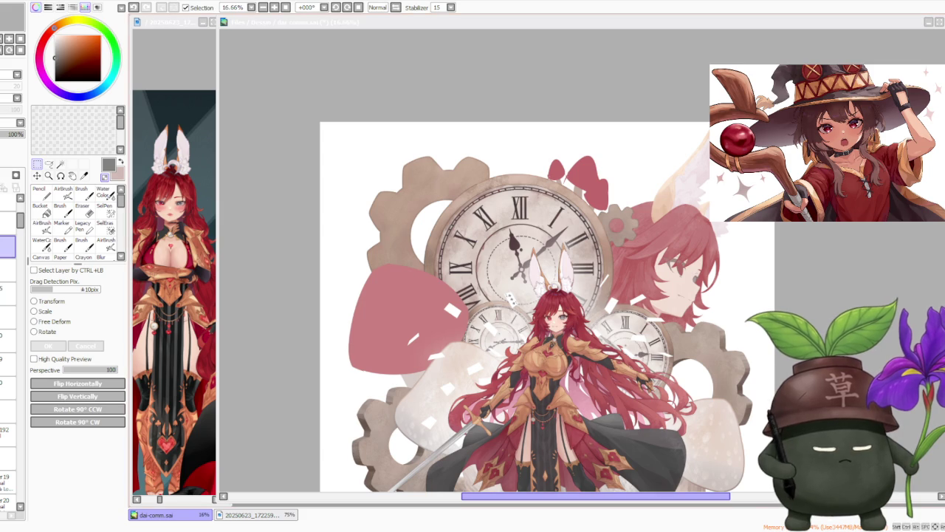
pyautogui.scroll(-1, 369, 180)
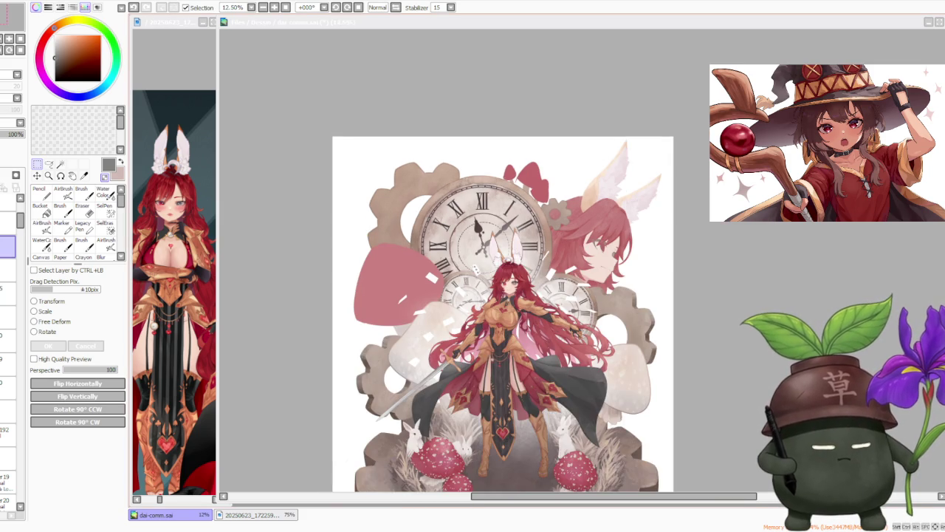
pyautogui.scroll(1, 670, 288)
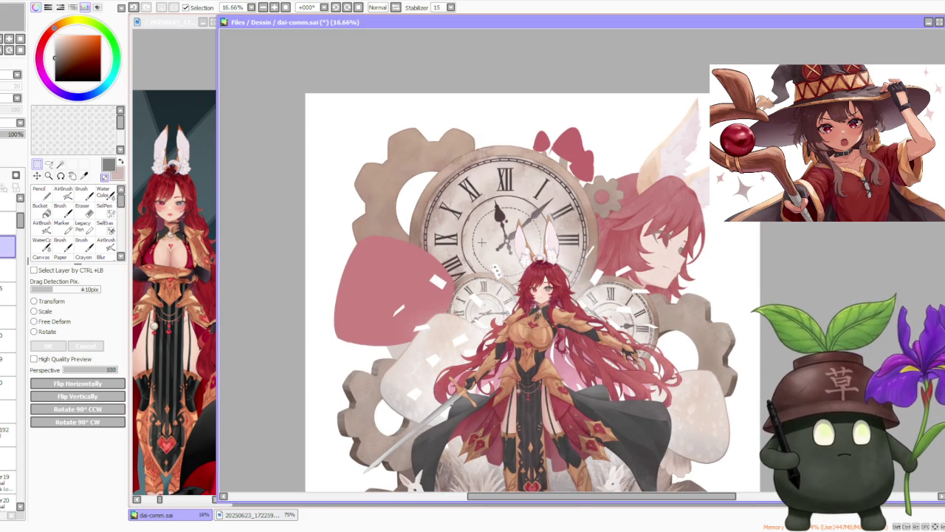
pyautogui.scroll(-1, 481, 242)
pyautogui.scroll(-1, 481, 242)
pyautogui.scroll(2, 513, 217)
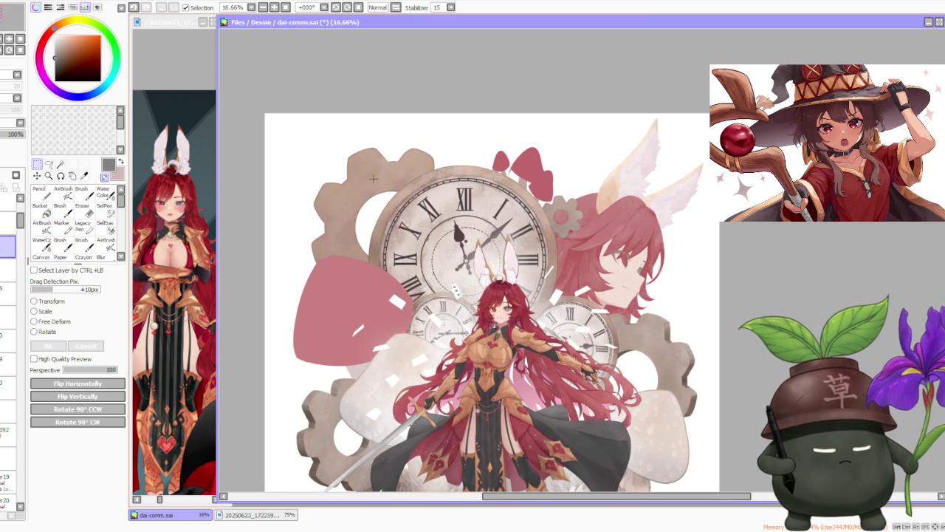
pyautogui.scroll(-1, 609, 198)
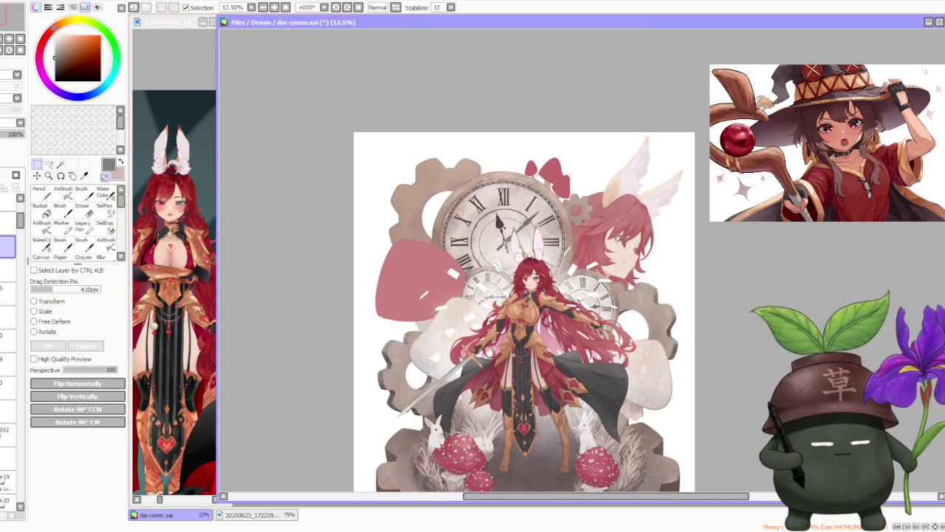
pyautogui.scroll(1, 609, 199)
pyautogui.moveTo(298, 97); pyautogui.dragTo(730, 475)
pyautogui.scroll(-3, 709, 336)
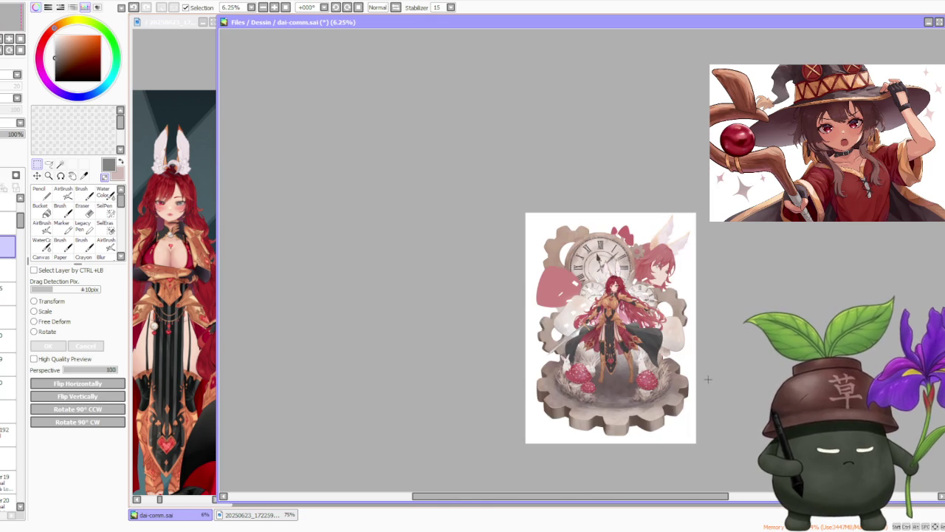
pyautogui.scroll(2, 669, 340)
pyautogui.scroll(2, 651, 274)
pyautogui.scroll(-3, 651, 267)
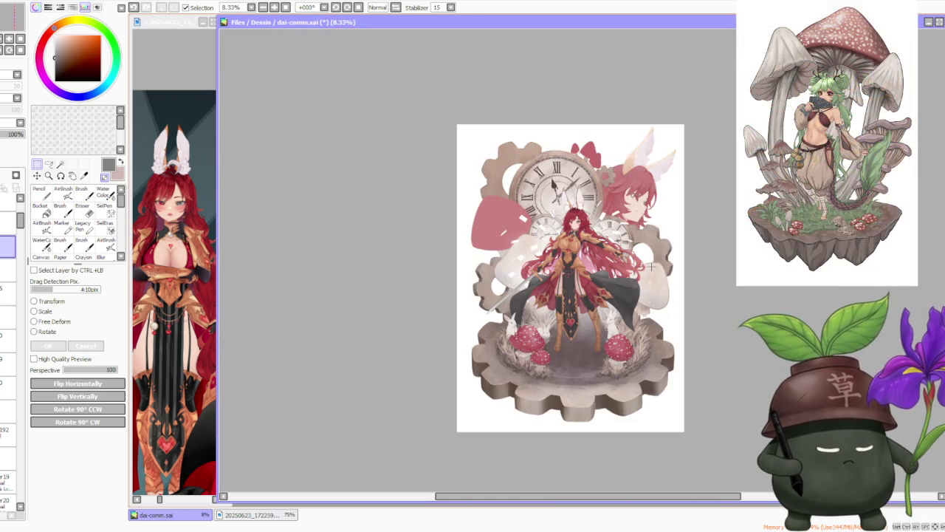
pyautogui.scroll(3, 540, 181)
pyautogui.scroll(-2, 540, 185)
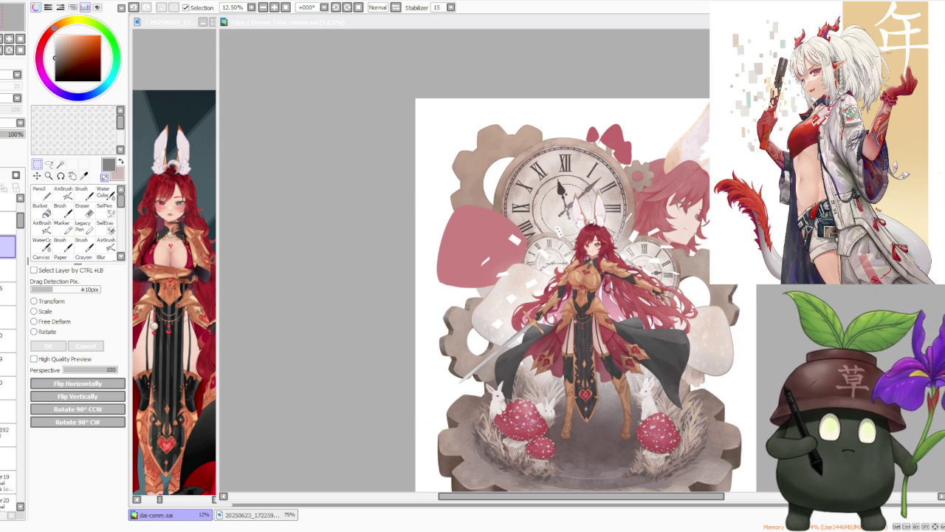
pyautogui.scroll(-1, 503, 266)
pyautogui.scroll(2, 502, 266)
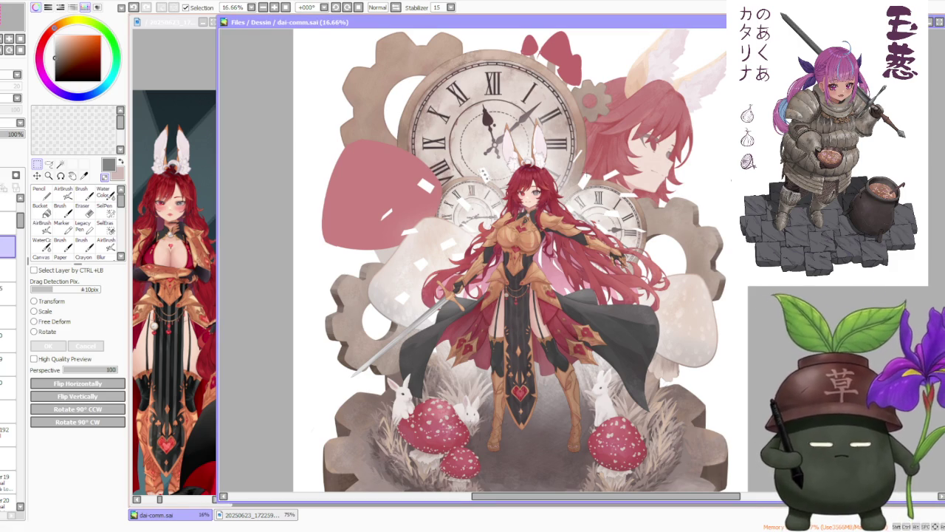
pyautogui.scroll(3, 437, 151)
pyautogui.scroll(2, 417, 152)
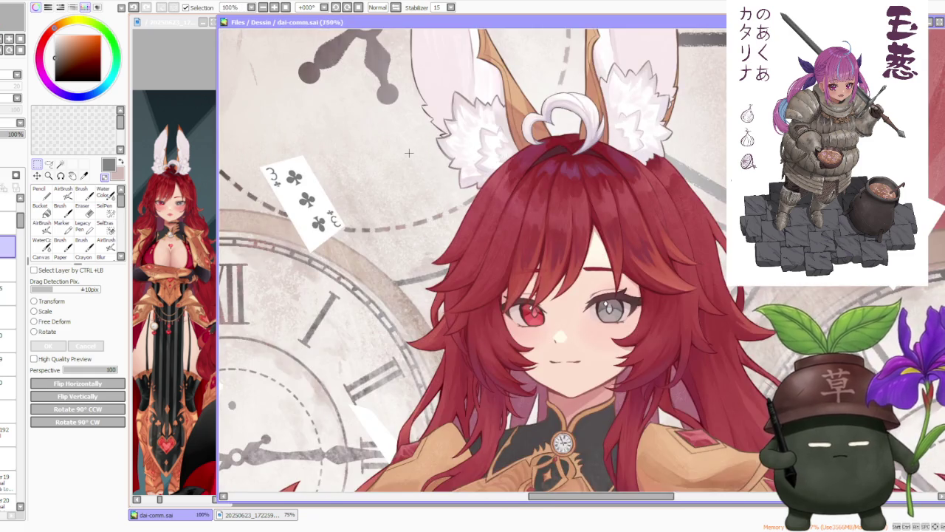
pyautogui.scroll(-3, 409, 153)
pyautogui.scroll(-2, 409, 153)
pyautogui.scroll(-1, 409, 153)
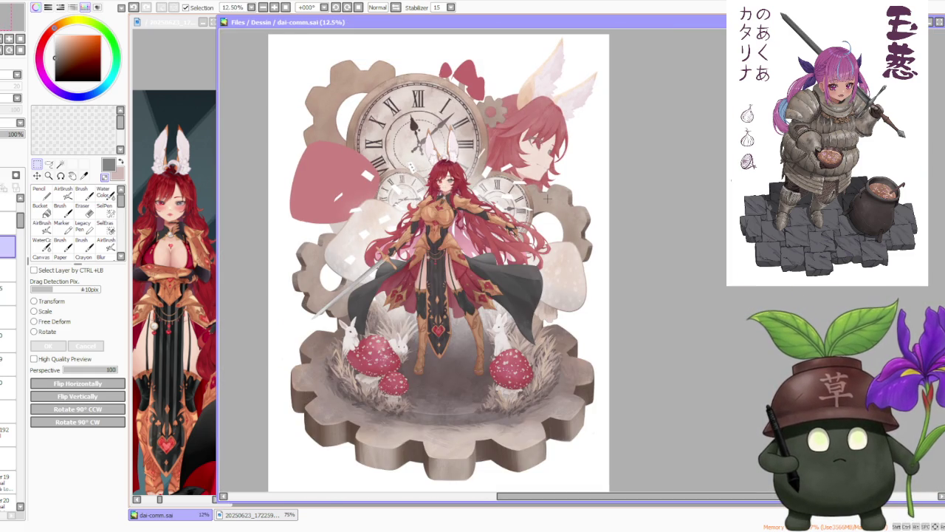
pyautogui.scroll(3, 538, 133)
pyautogui.scroll(2, 538, 134)
pyautogui.scroll(-1, 539, 134)
pyautogui.scroll(1, 539, 134)
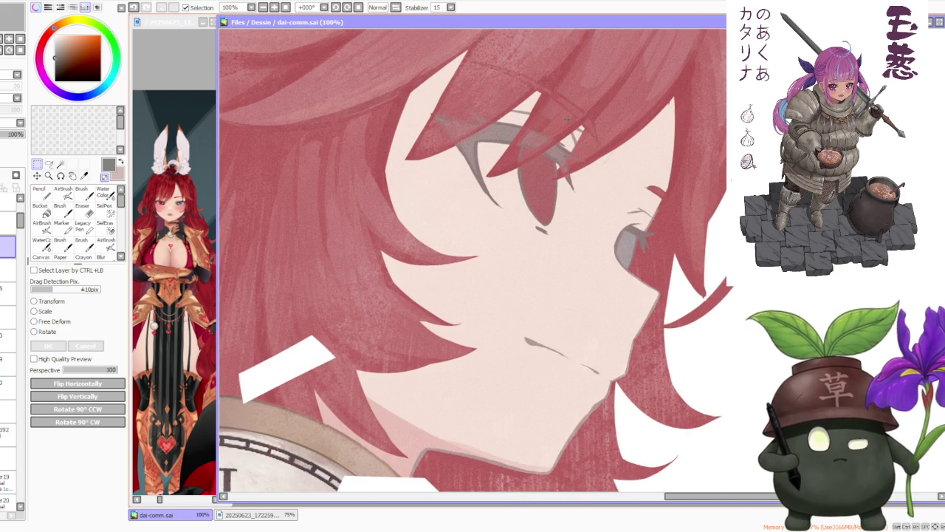
pyautogui.scroll(-2, 568, 119)
pyautogui.scroll(-2, 568, 119)
pyautogui.scroll(-1, 568, 119)
pyautogui.scroll(3, 583, 145)
pyautogui.scroll(1, 584, 145)
pyautogui.scroll(-1, 583, 145)
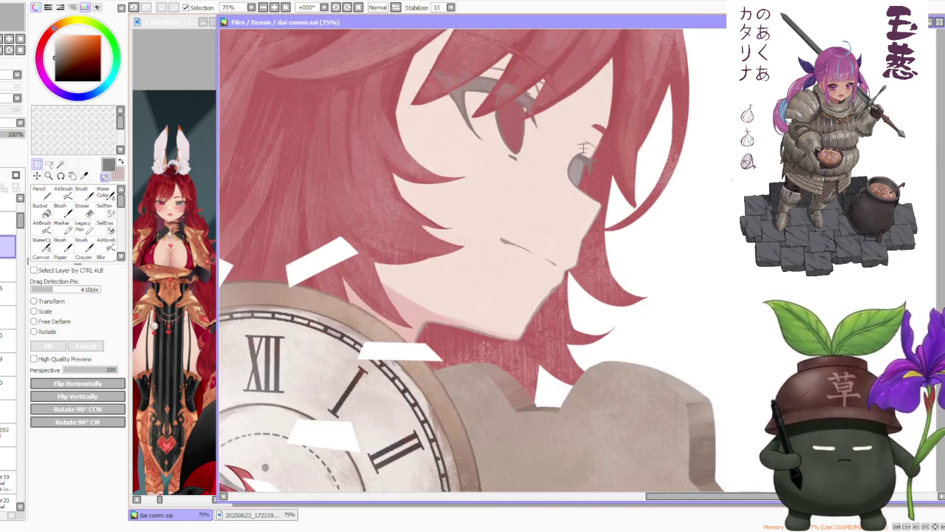
pyautogui.scroll(-1, 584, 145)
pyautogui.scroll(-1, 583, 146)
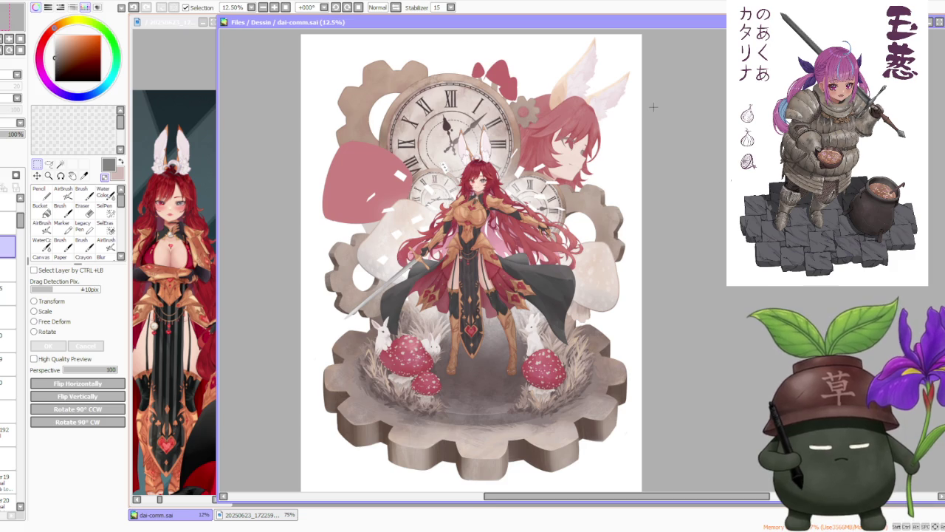